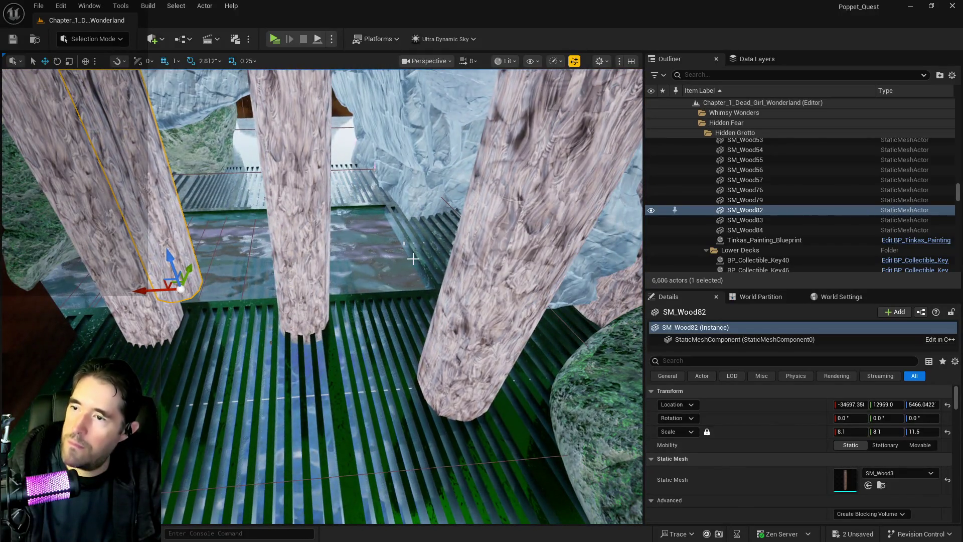
Step: Duplicate BP_Grate_Spline2 as BP_Grate_Spline4 and shift the copy along X to -34946
left_click(413, 258)
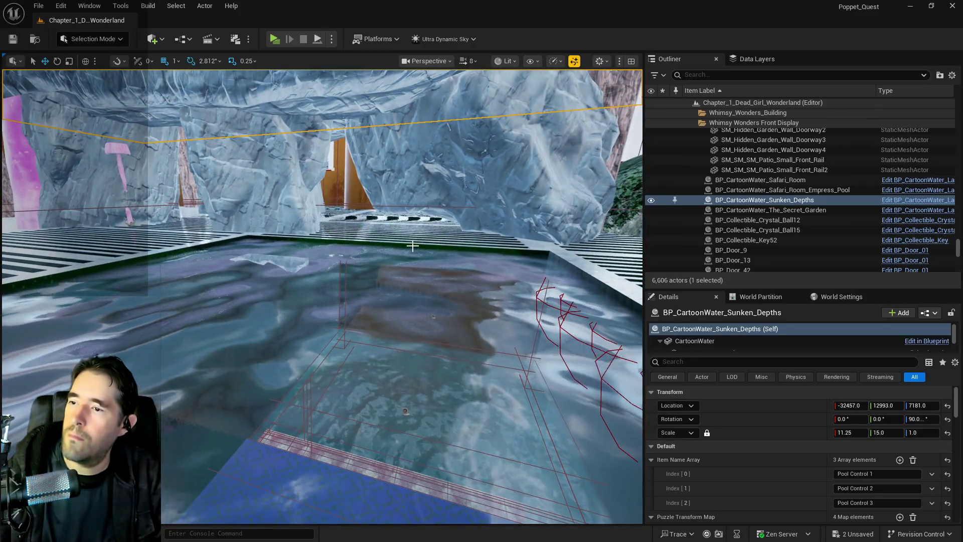
left_click(413, 246)
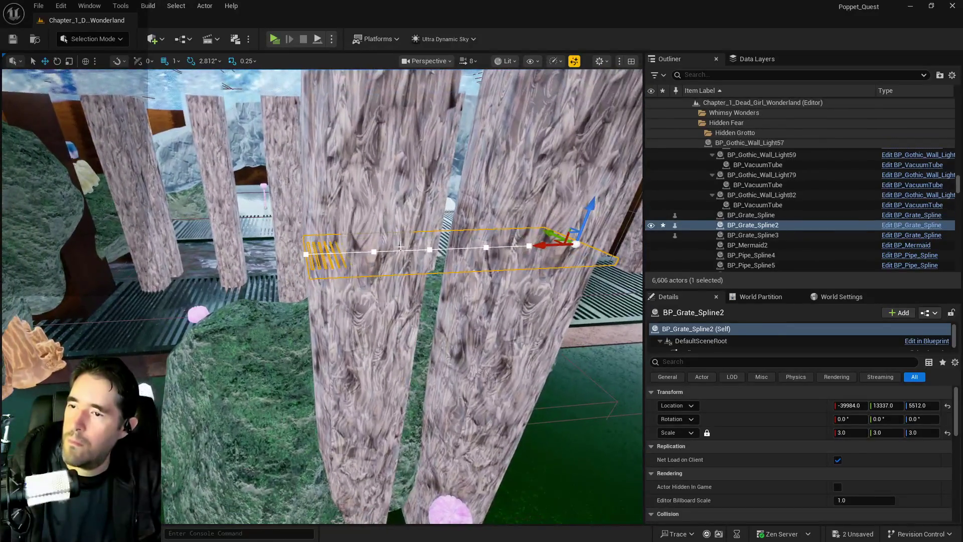
left_click_drag(543, 245, 396, 256)
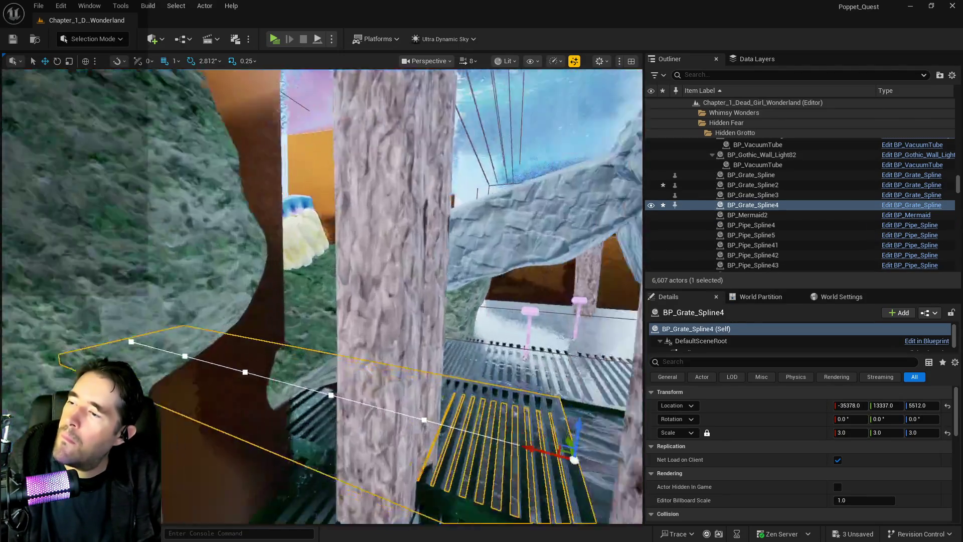
mouse_move(321, 296)
left_mouse_down()
mouse_move(342, 271)
mouse_move(332, 256)
mouse_move(271, 266)
left_mouse_up()
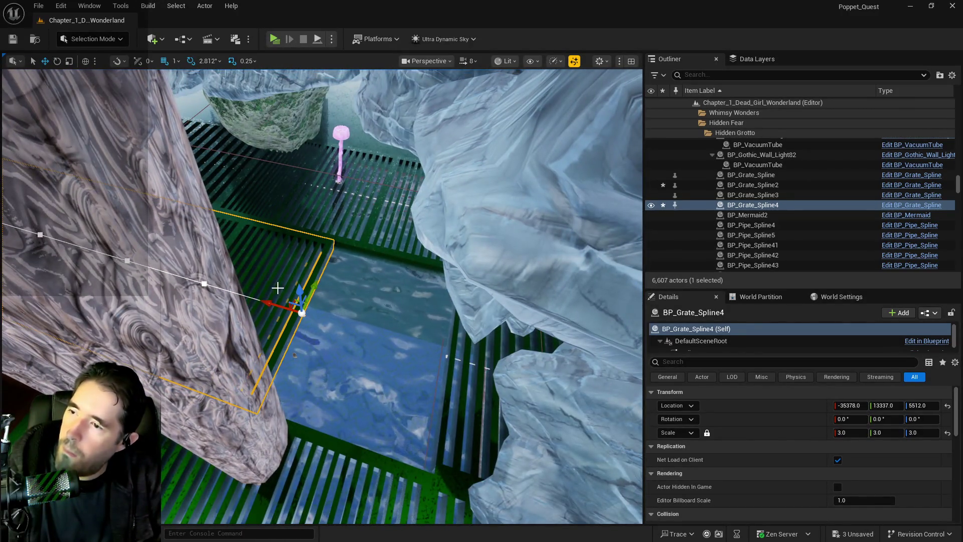
left_click_drag(247, 305, 239, 305)
mouse_move(321, 296)
left_mouse_down()
mouse_move(321, 256)
mouse_move(383, 233)
left_mouse_up()
Step: Delete the grate's last two spline points and pull the new end inward to X 570.36
left_click(433, 247)
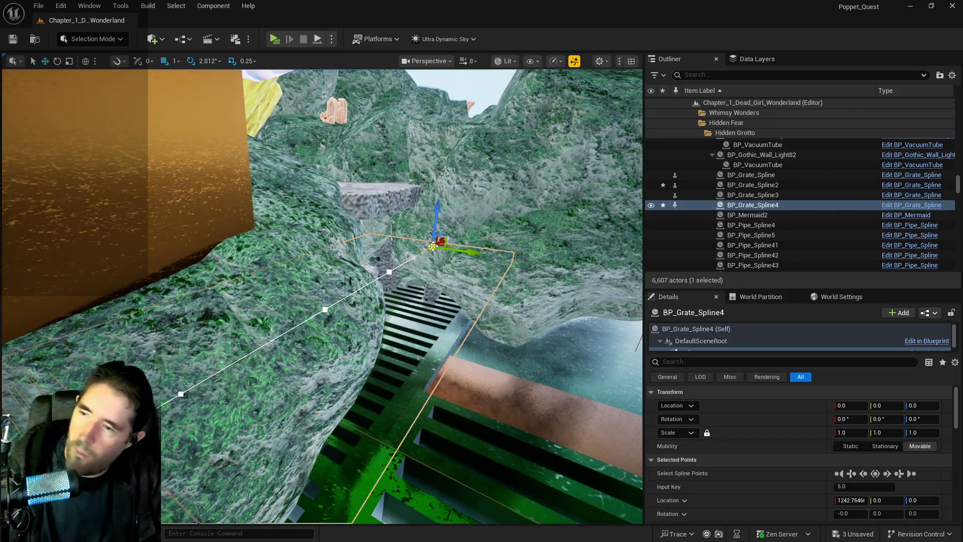
key("Delete")
left_click(390, 272)
key("Delete")
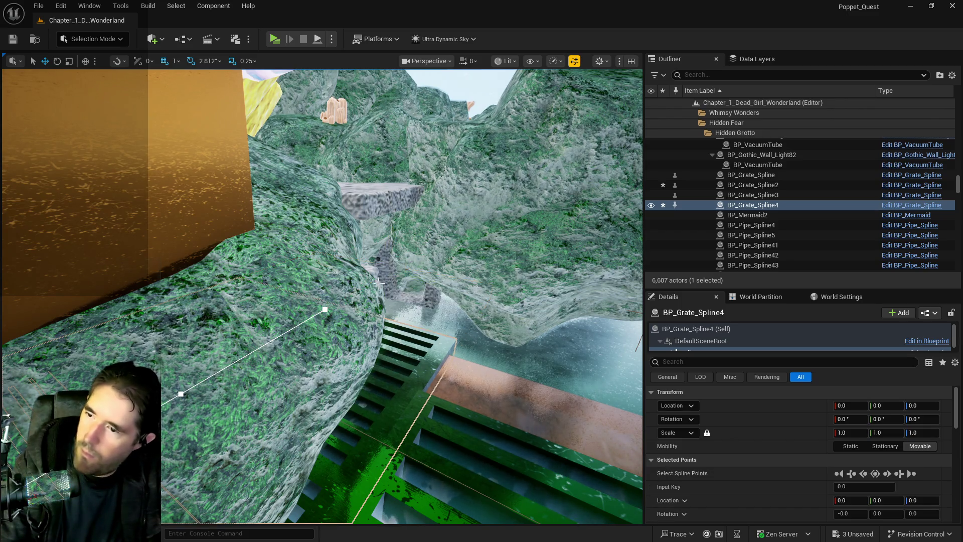
left_click_drag(335, 303, 297, 358)
scroll(355, 347, "up", 5)
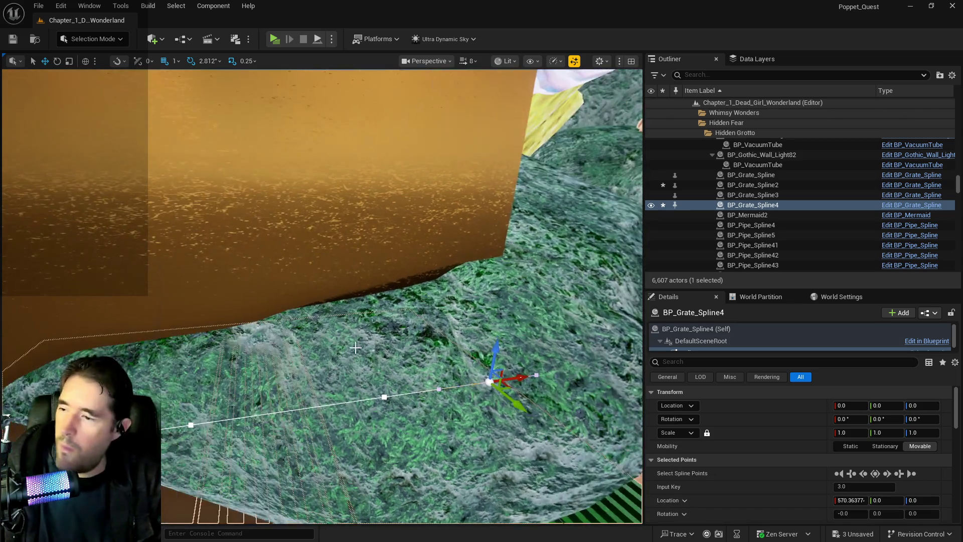
Step: Save all level changes
key("ctrl+s")
mouse_move(356, 347)
left_mouse_down()
mouse_move(321, 321)
mouse_move(294, 478)
mouse_move(343, 503)
left_mouse_up()
key("ctrl+b")
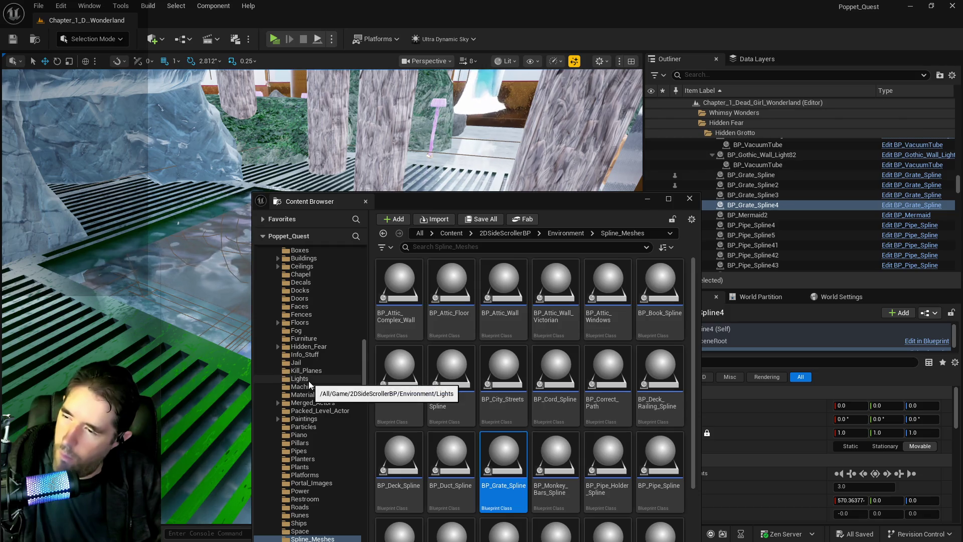
Step: Open the Destroyables folder and drag a duct vent prop into the grotto viewport
scroll(296, 347, "up", 5)
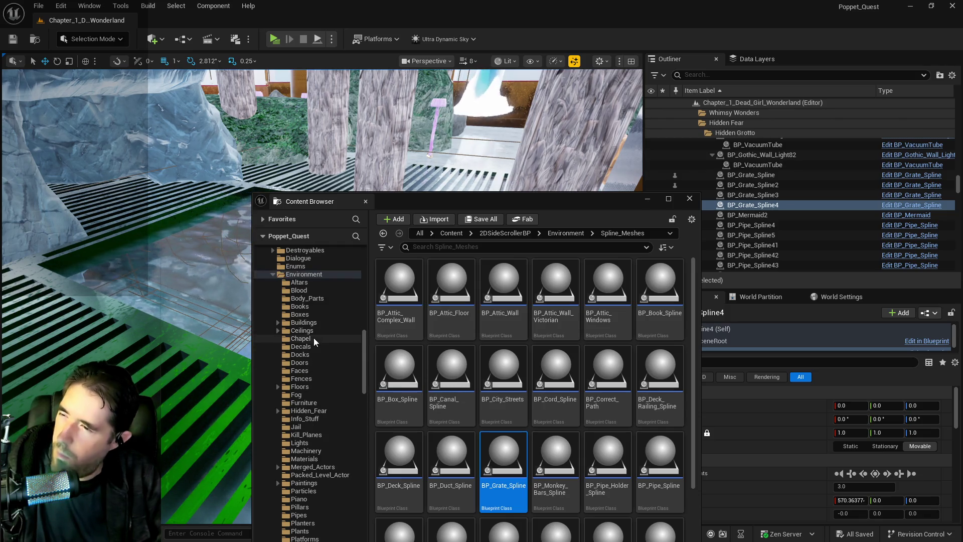
scroll(297, 347, "down", 12)
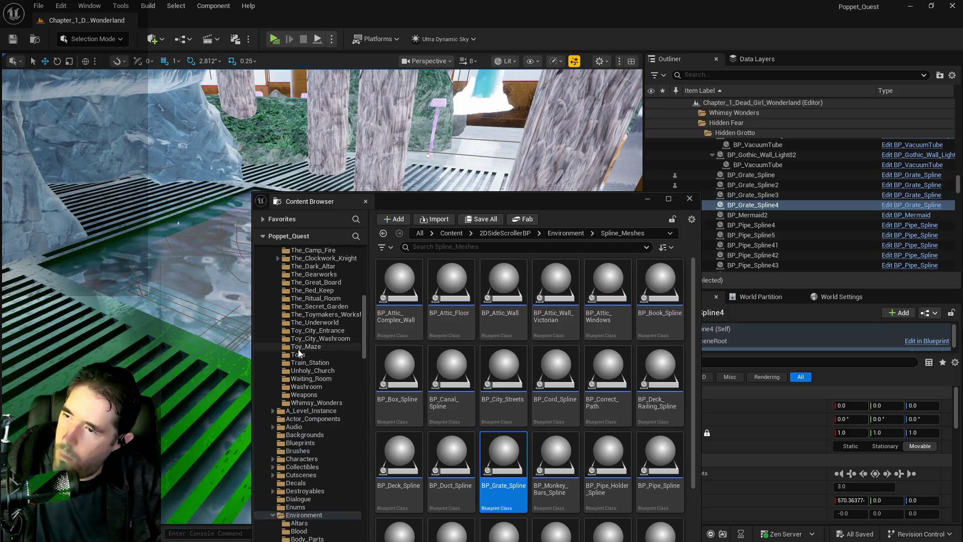
scroll(296, 391, "down", 7)
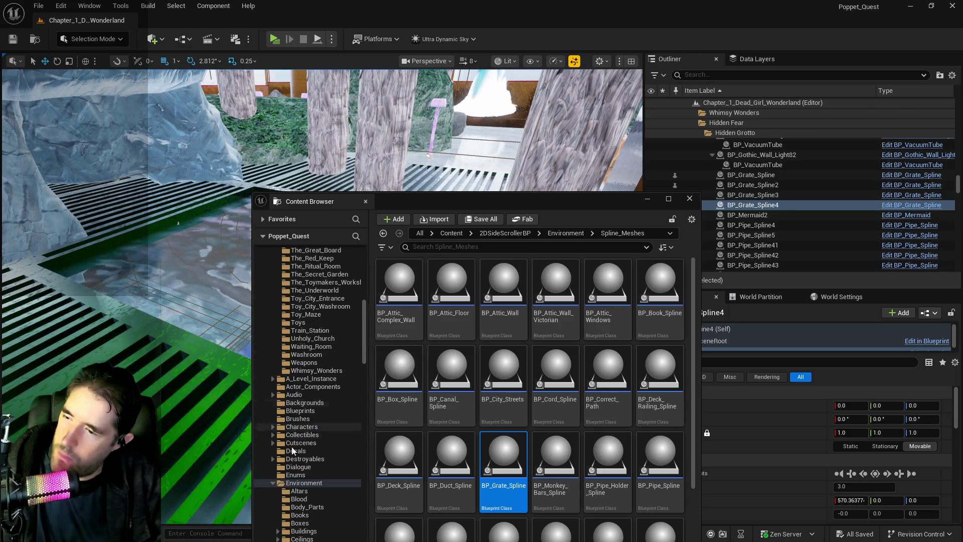
left_click(271, 483)
left_click(306, 459)
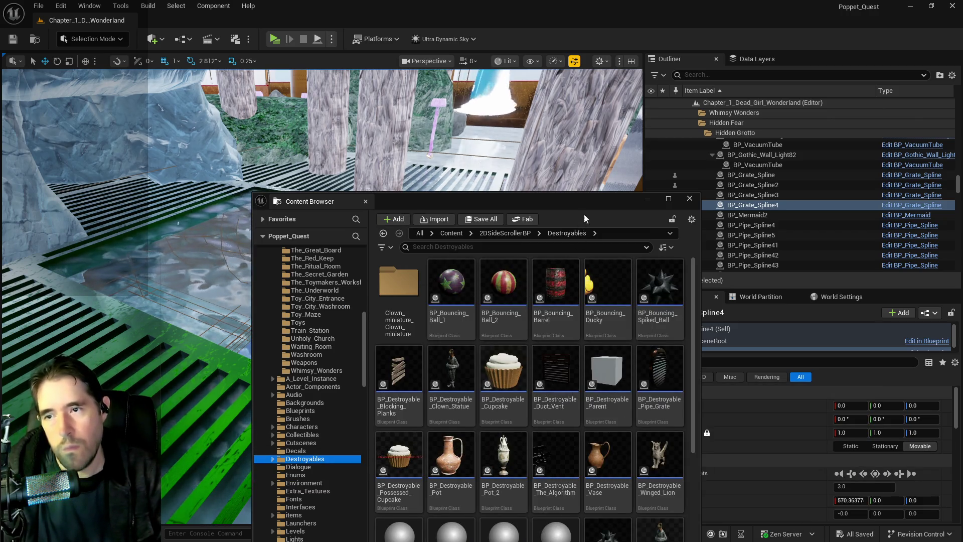
left_click(690, 199)
mouse_move(381, 522)
left_mouse_down()
mouse_move(386, 374)
mouse_move(258, 376)
mouse_move(254, 394)
mouse_move(261, 371)
left_mouse_up()
Step: Lay the duct vent flat and turn it 90° about its vertical axis
key("e")
key("r")
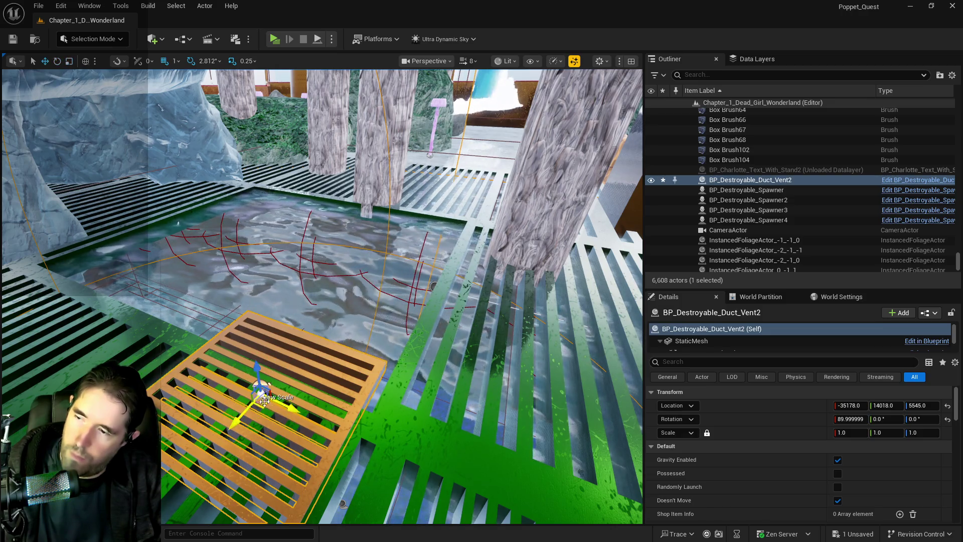
mouse_move(267, 444)
left_mouse_down()
mouse_move(223, 443)
mouse_move(325, 341)
left_mouse_up()
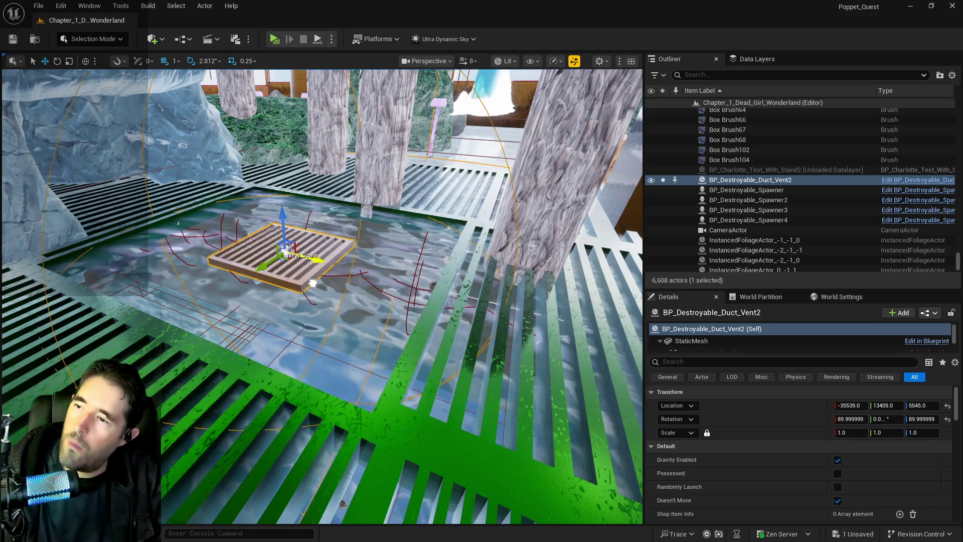
left_click_drag(478, 360, 478, 360)
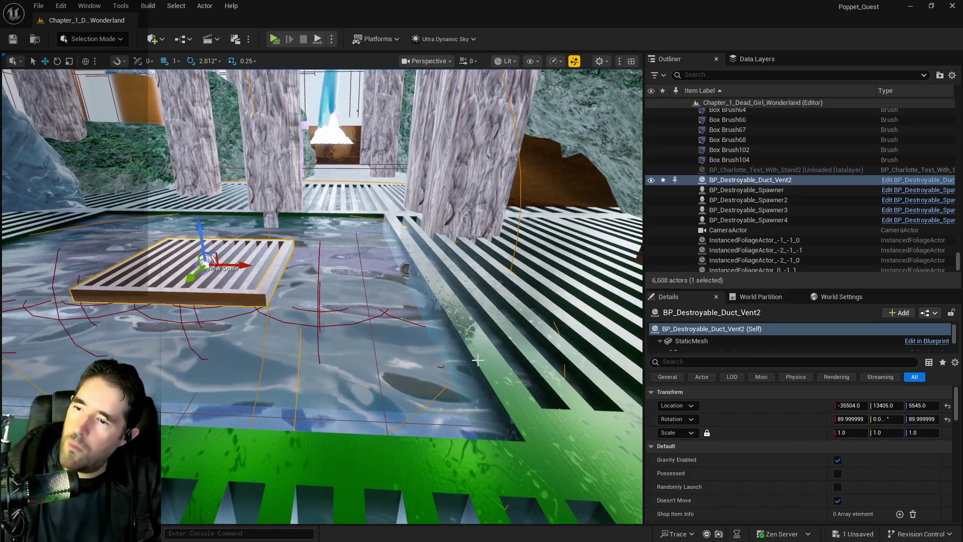
Step: Set the duct vent's uniform scale to 3
left_click(478, 360)
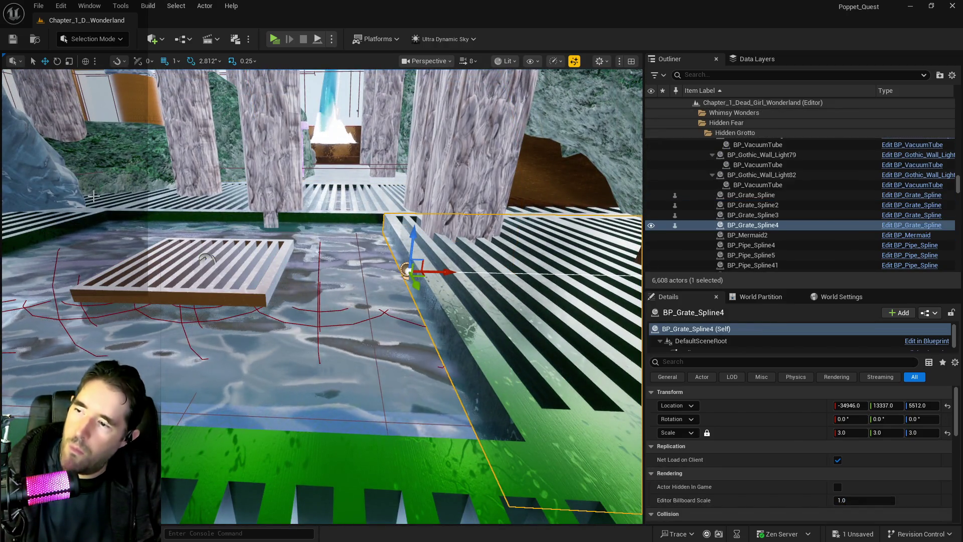
left_click(224, 296)
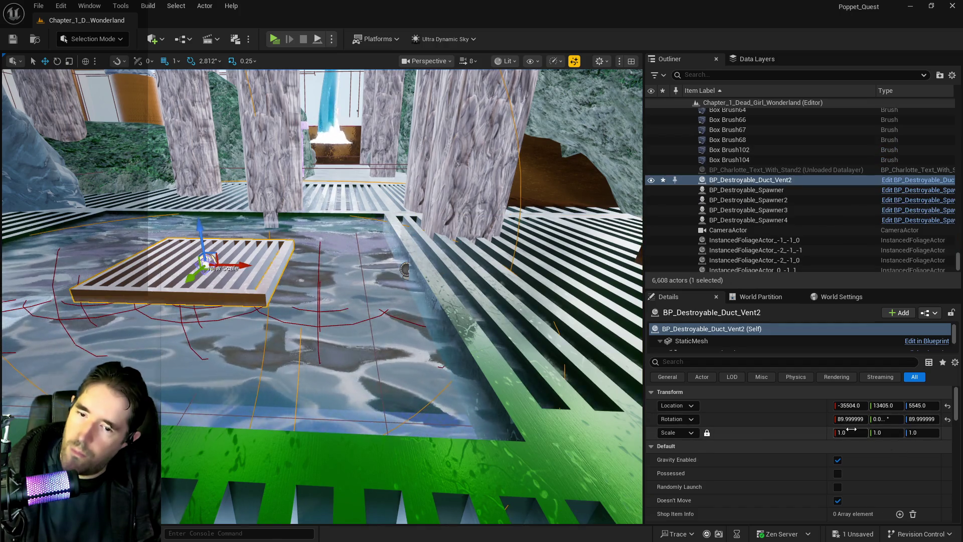
type("3")
key("Return")
left_click_drag(370, 227, 370, 200)
mouse_move(313, 273)
left_mouse_down()
mouse_move(313, 261)
mouse_move(312, 273)
left_mouse_up()
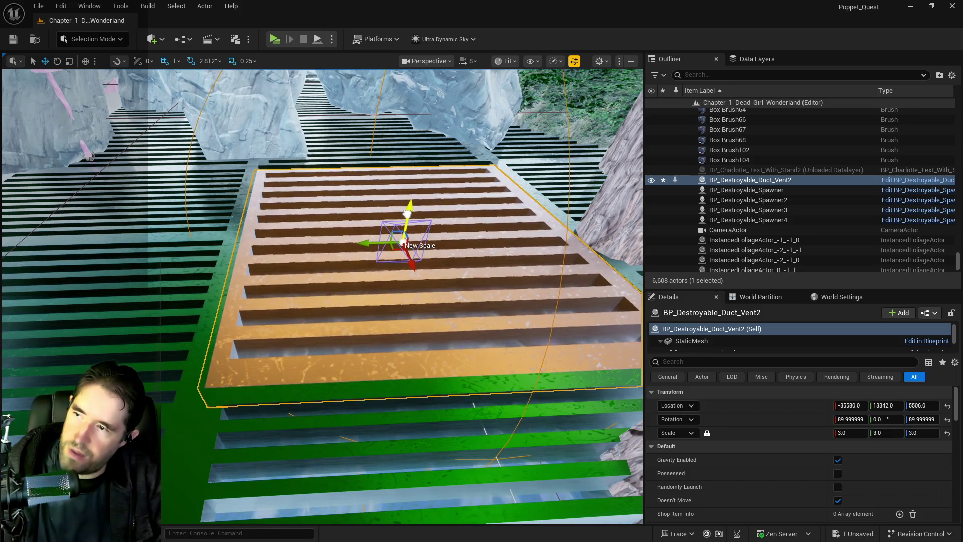
Step: Move the pink mushroom BP_Empress_Plant81 along Y to 16600
left_click_drag(406, 210, 562, 360)
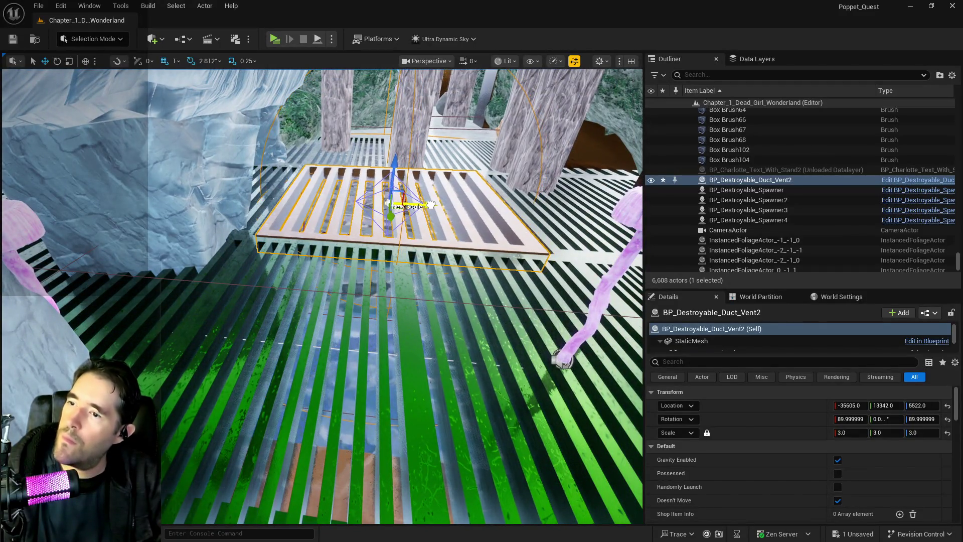
scroll(431, 205, "up", 6)
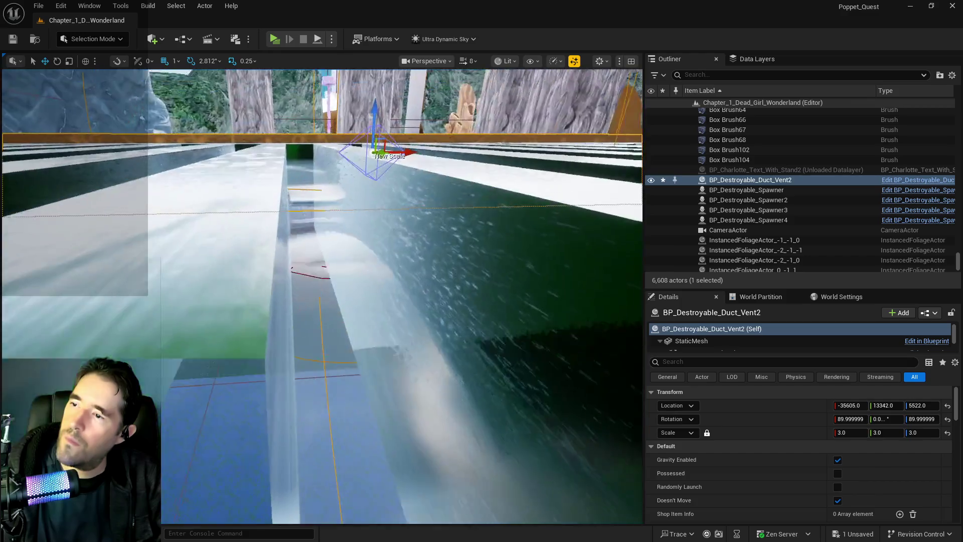
scroll(431, 205, "down", 8)
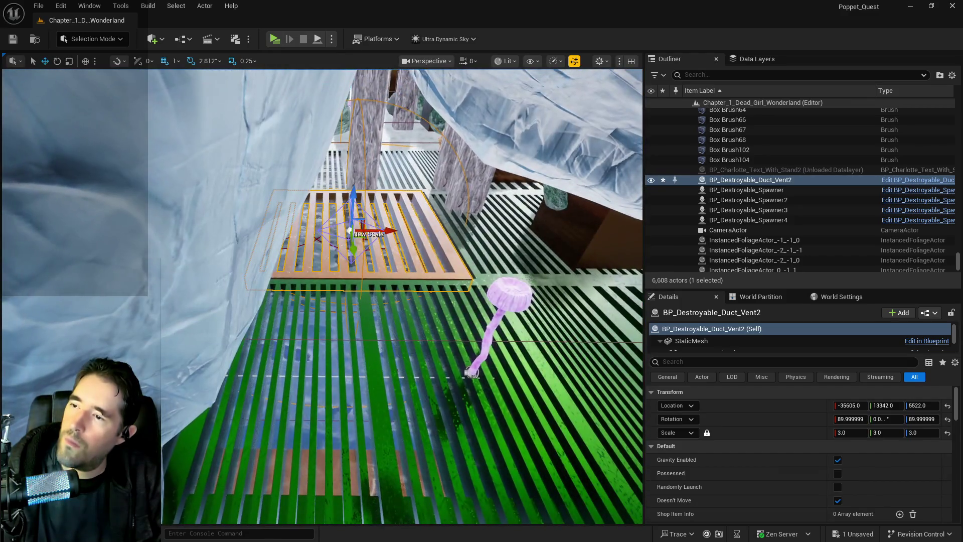
scroll(431, 205, "up", 2)
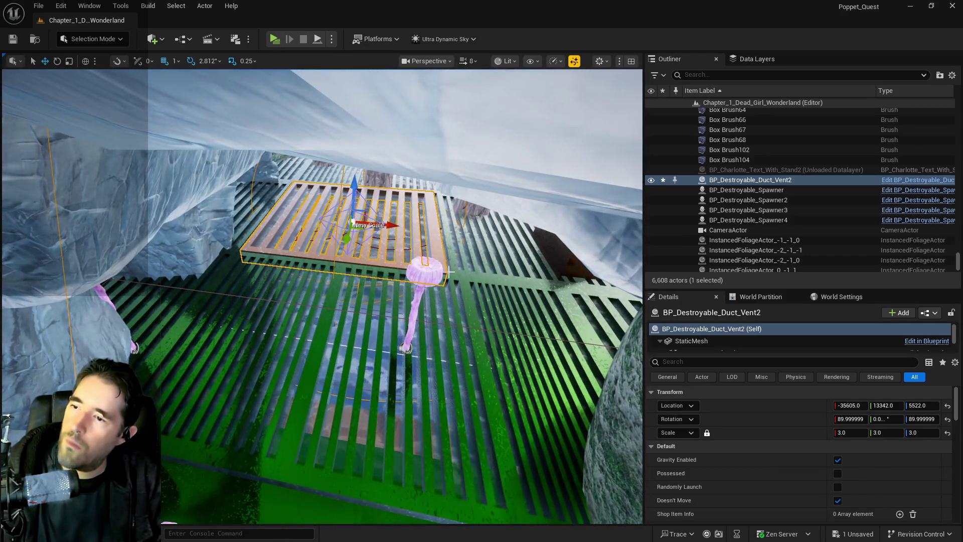
left_click(430, 273)
left_click_drag(416, 319, 287, 312)
left_click_drag(485, 416, 328, 388)
mouse_move(145, 374)
left_mouse_down()
mouse_move(366, 409)
mouse_move(201, 336)
mouse_move(211, 321)
mouse_move(281, 306)
mouse_move(270, 317)
mouse_move(301, 273)
mouse_move(291, 231)
left_mouse_up()
Step: Select the other pink mushroom near the stairs
left_click(173, 334)
left_click(306, 296)
left_click(247, 187)
Step: Frame BP_Empress_Plant80 in view and save all changes
key("f")
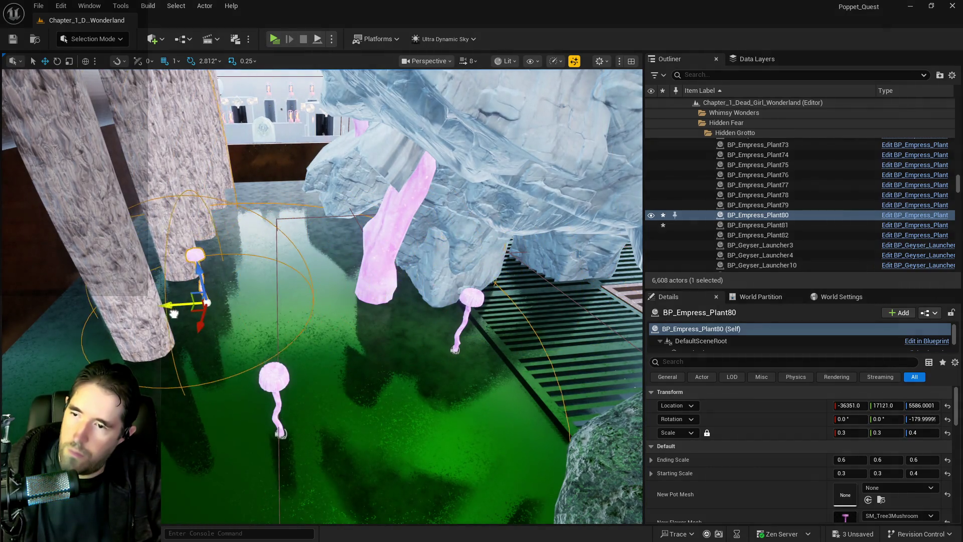
key("ctrl+s")
left_click_drag(333, 315, 332, 71)
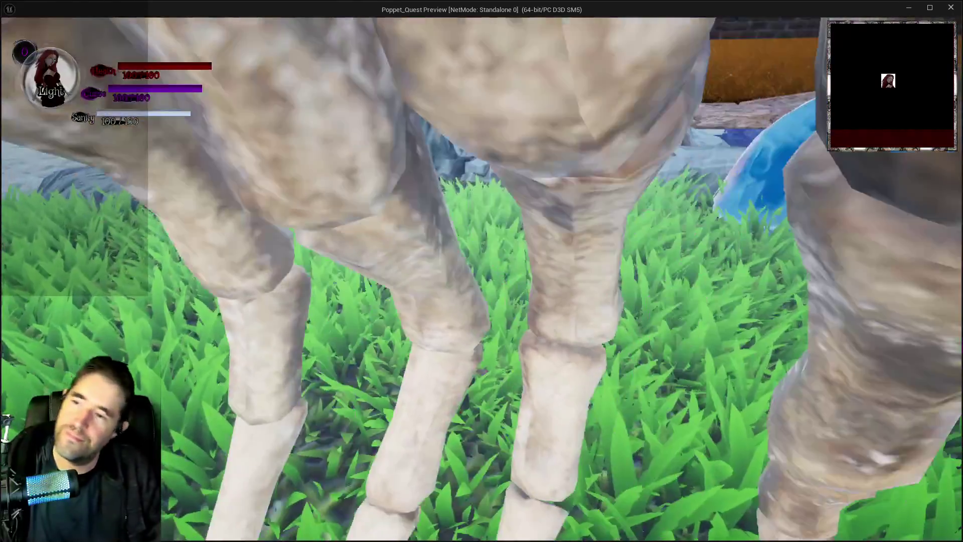
Step: Run across the Pool Control platforms onto the ice path and check the card menu
key("w")
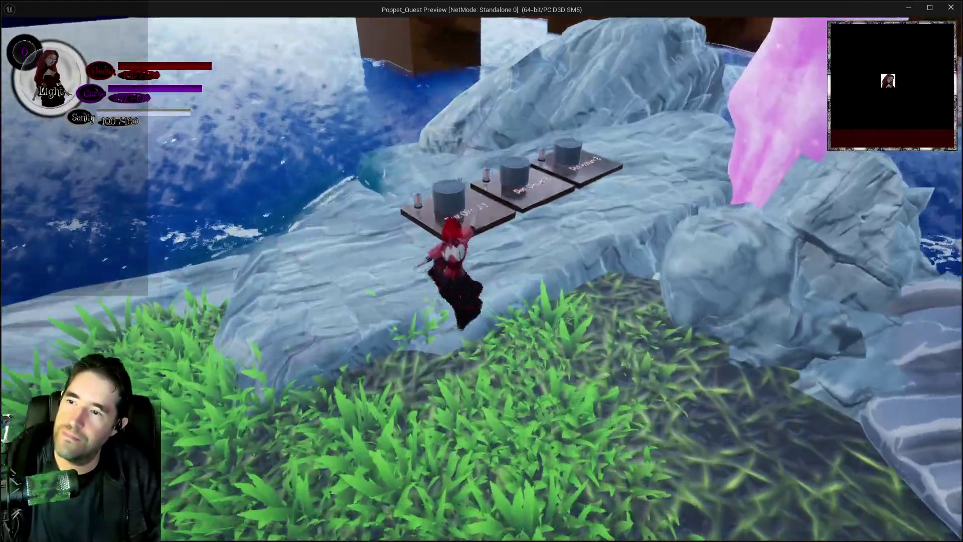
key("w")
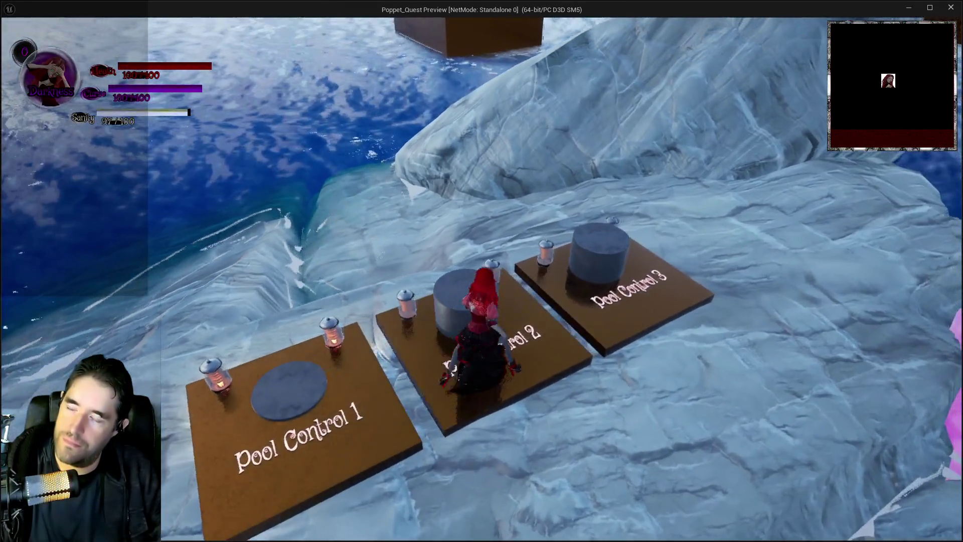
key("d")
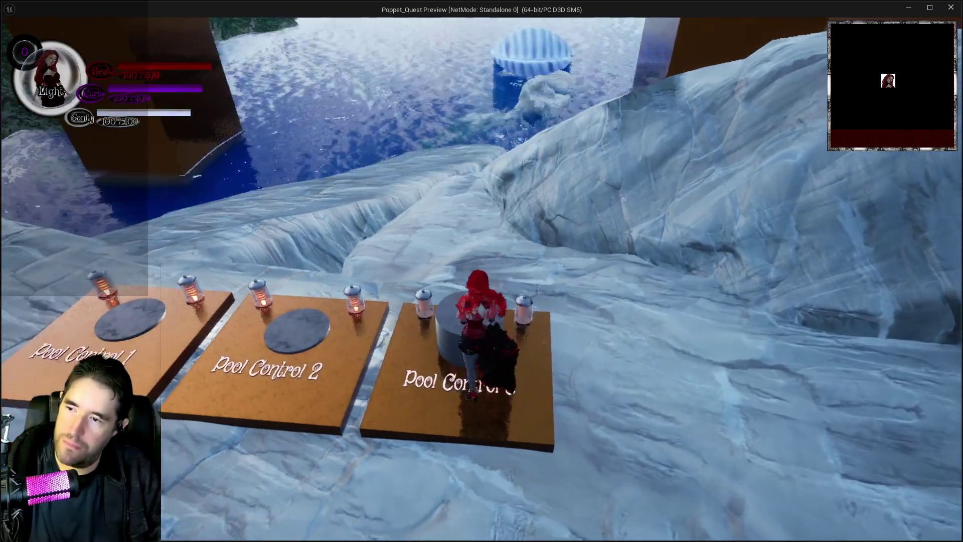
key("w")
key("w")
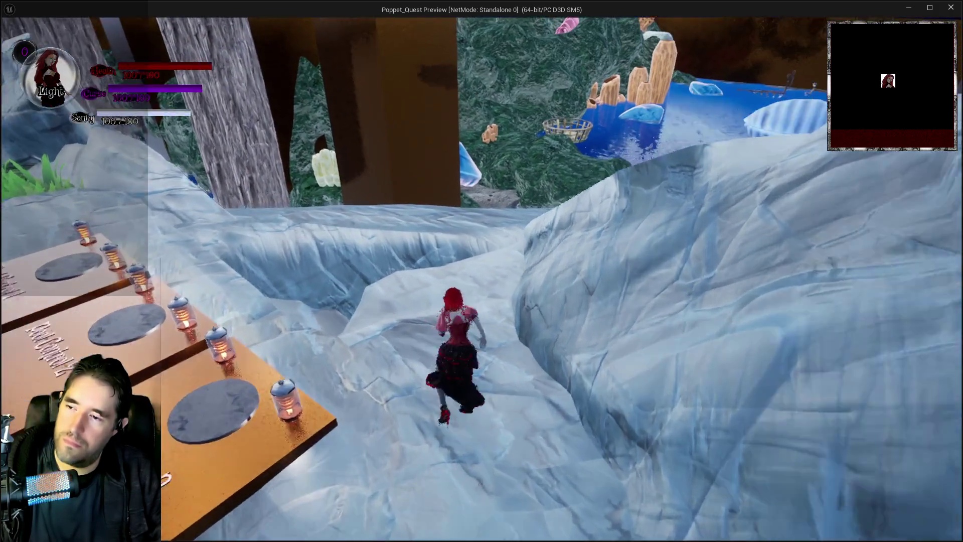
key("i")
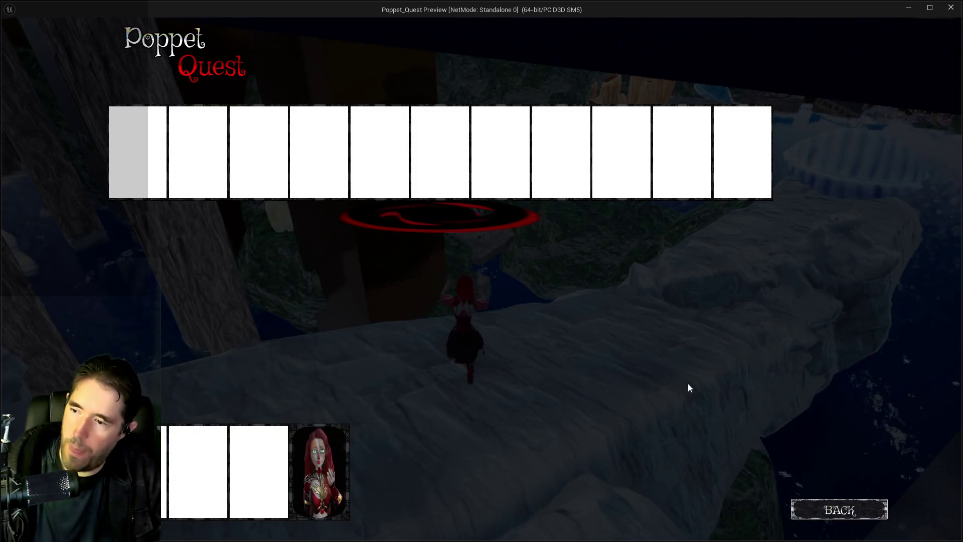
left_click(346, 483)
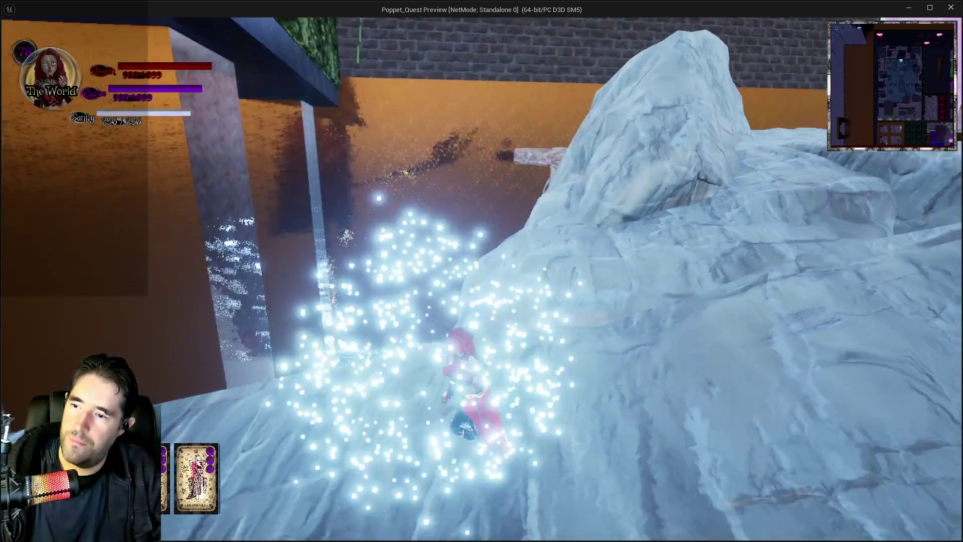
Step: Run along the icy ridge and rock pillars, then jump off the ledge into the water
key("w")
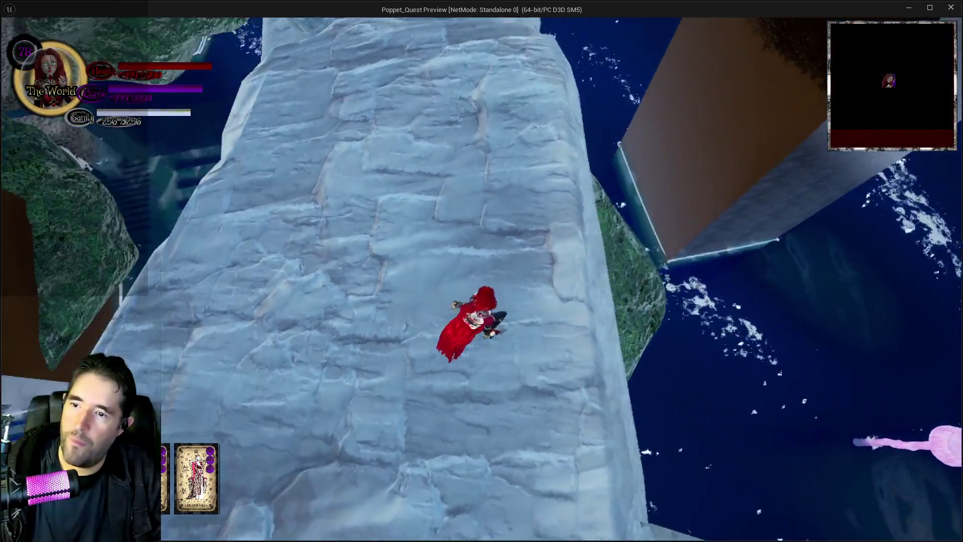
key("w")
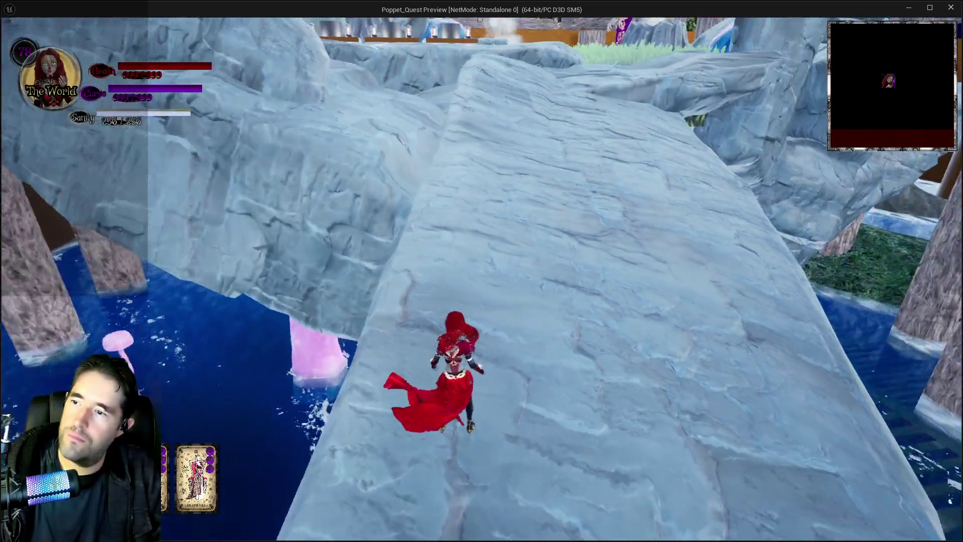
key("w")
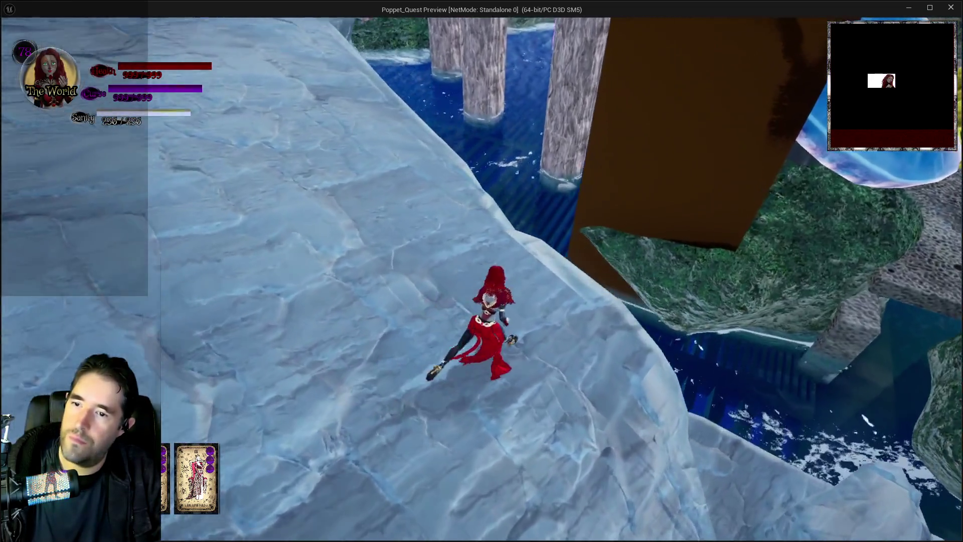
key("w")
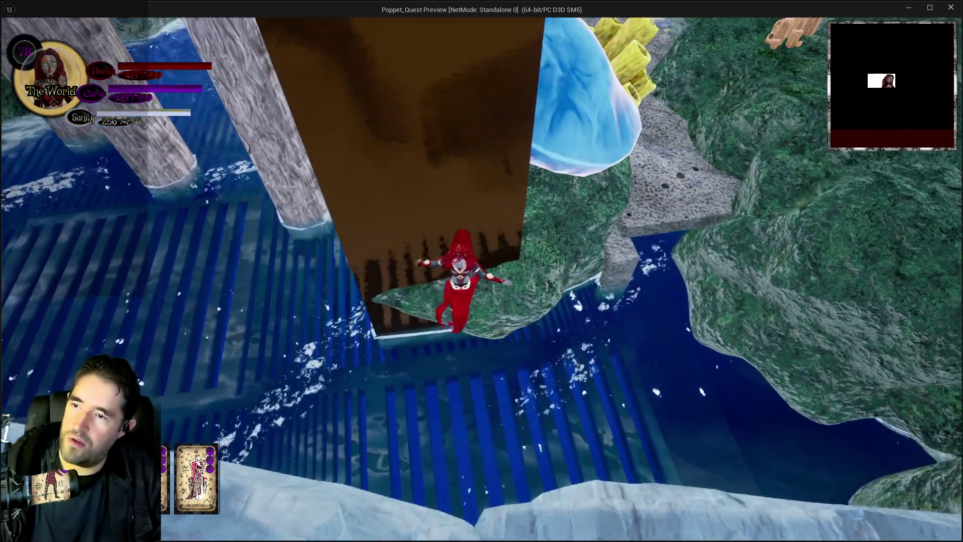
key("w")
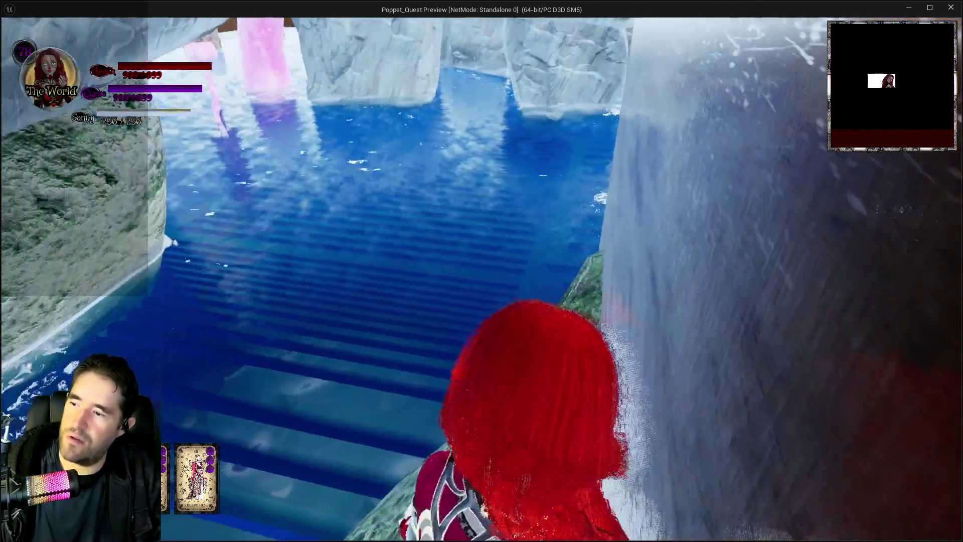
key("w")
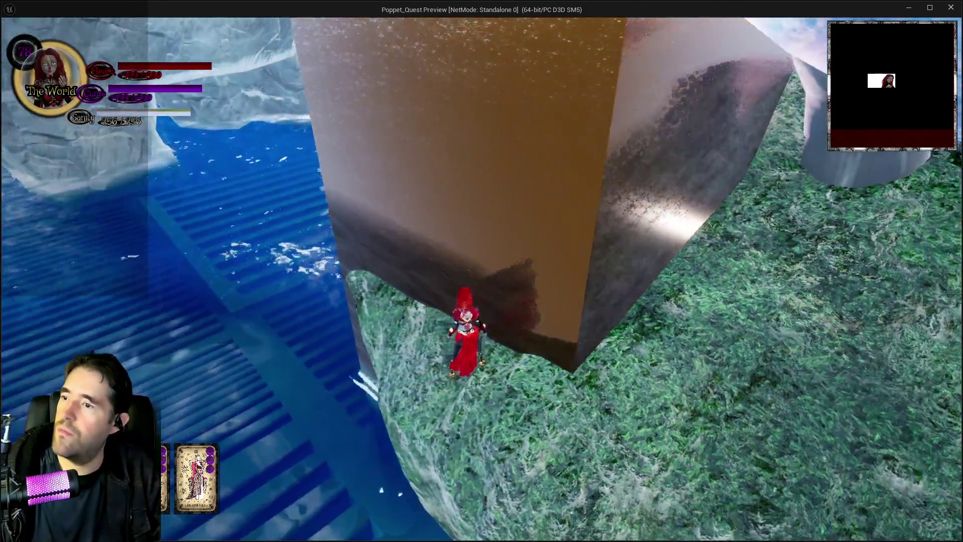
key("w")
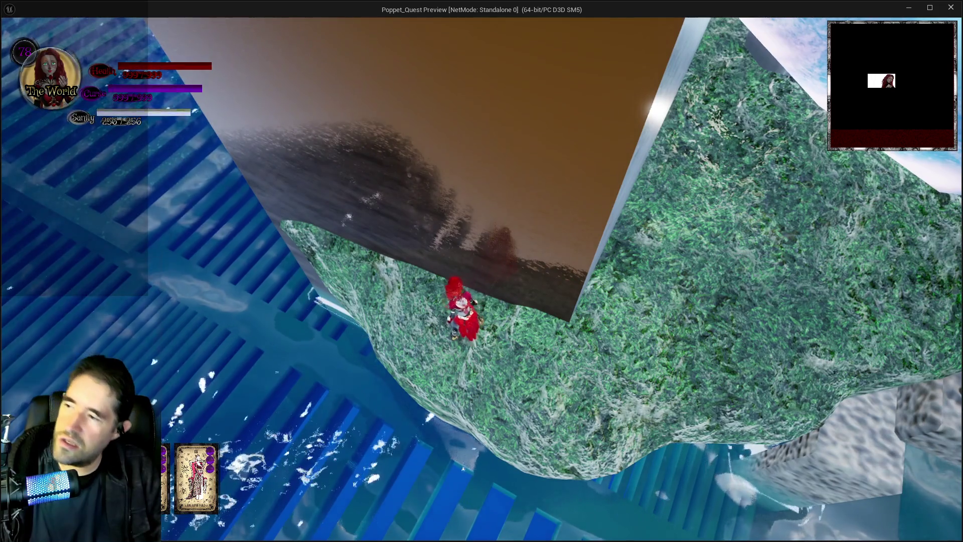
key("w")
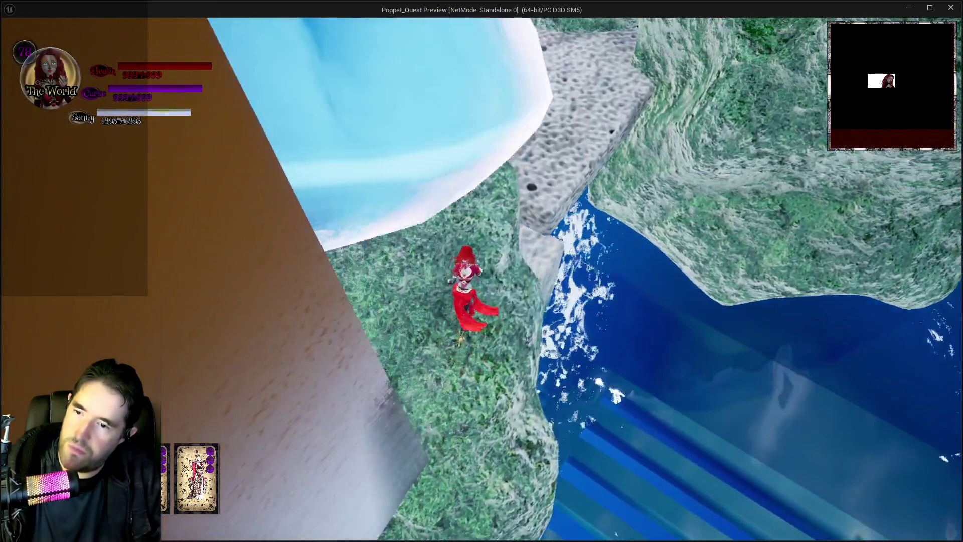
key("w")
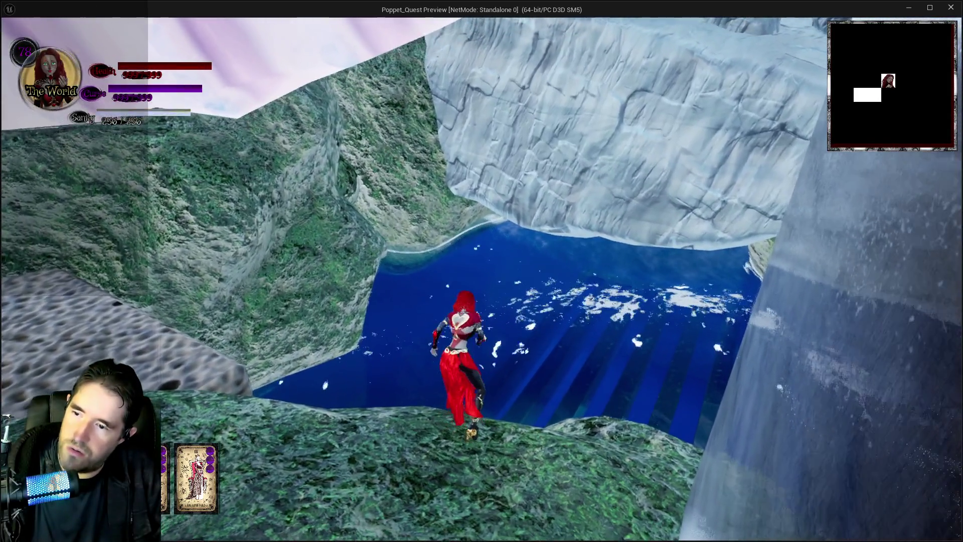
key("w")
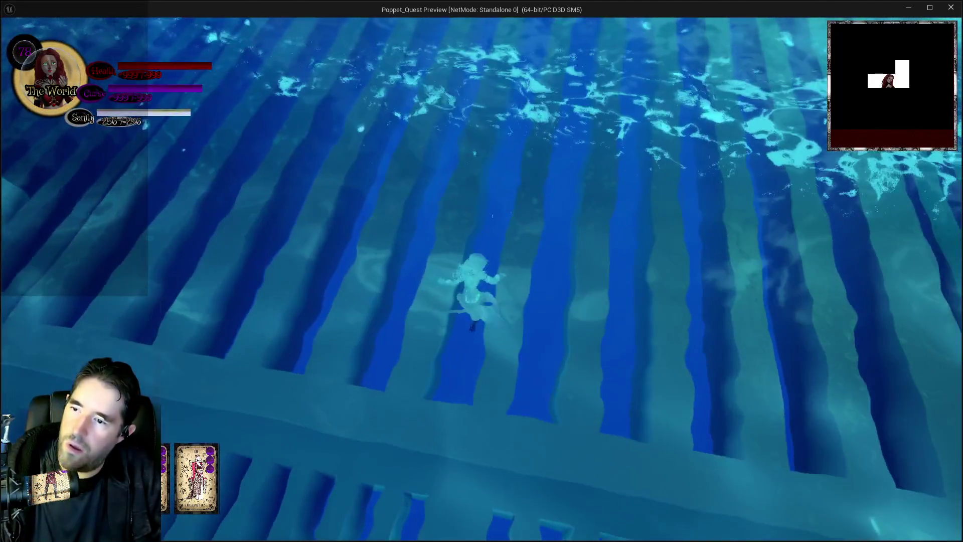
key("w")
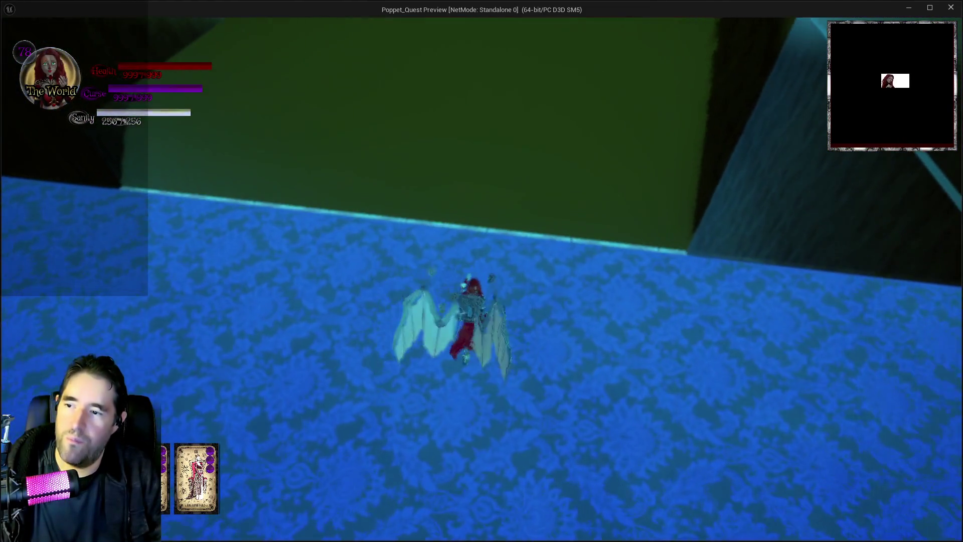
Step: Glide into the Locker Room, climb the green wall, then return to the editor
key("space")
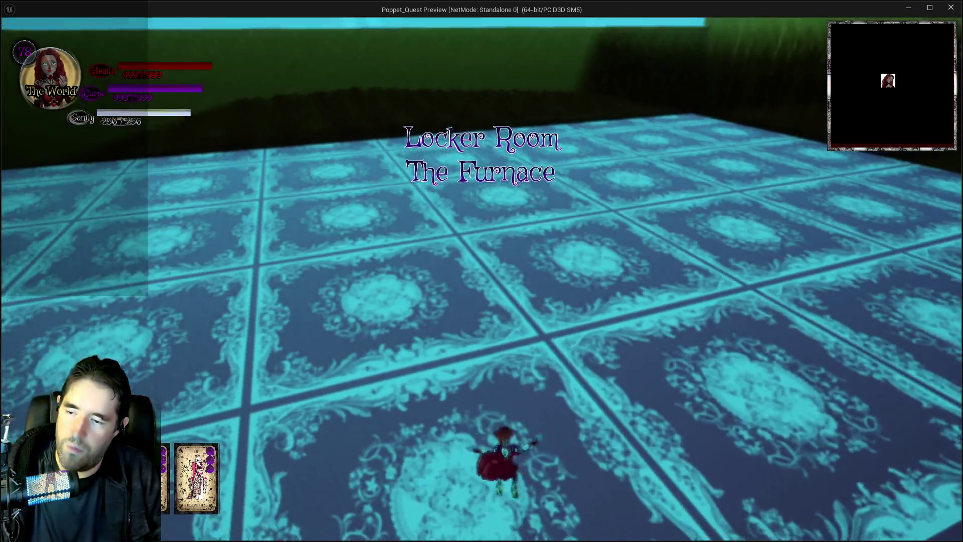
key("space")
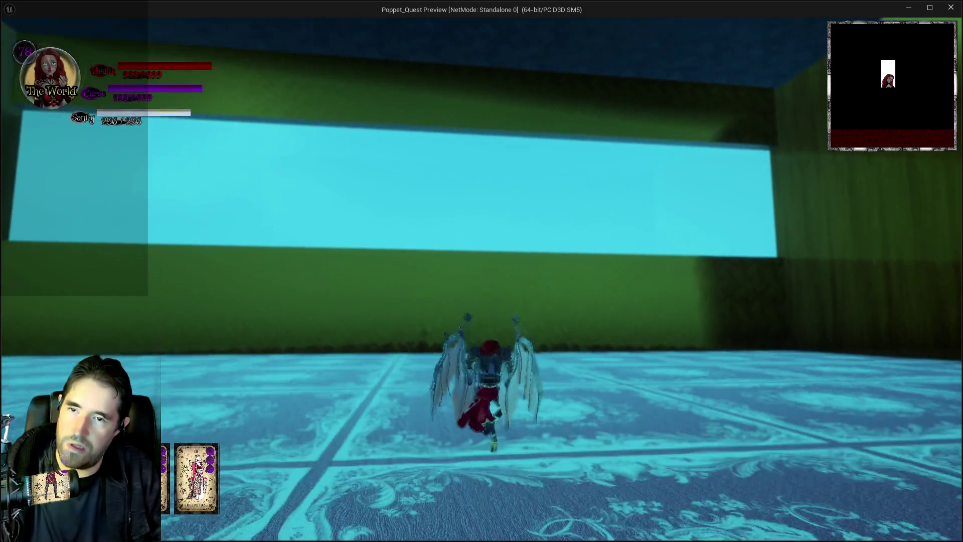
key("space")
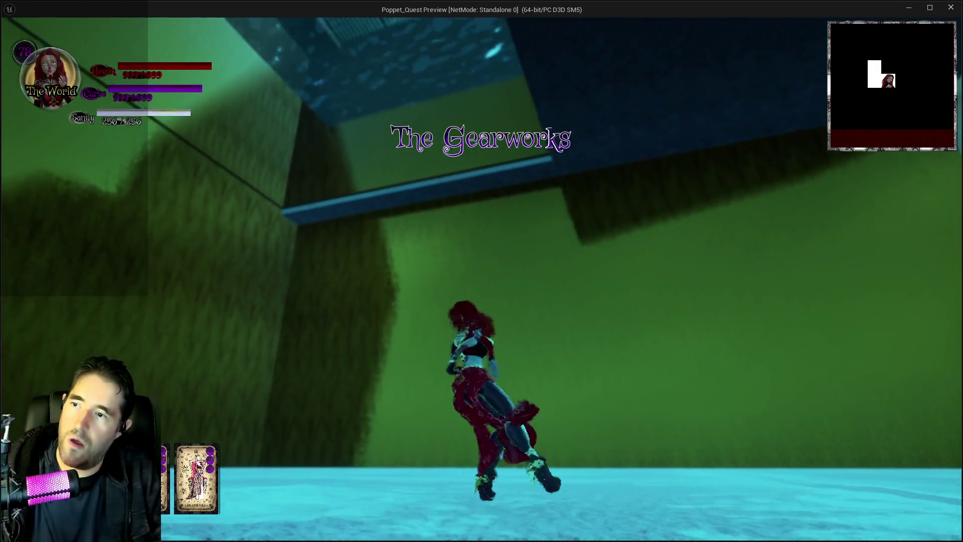
key("space")
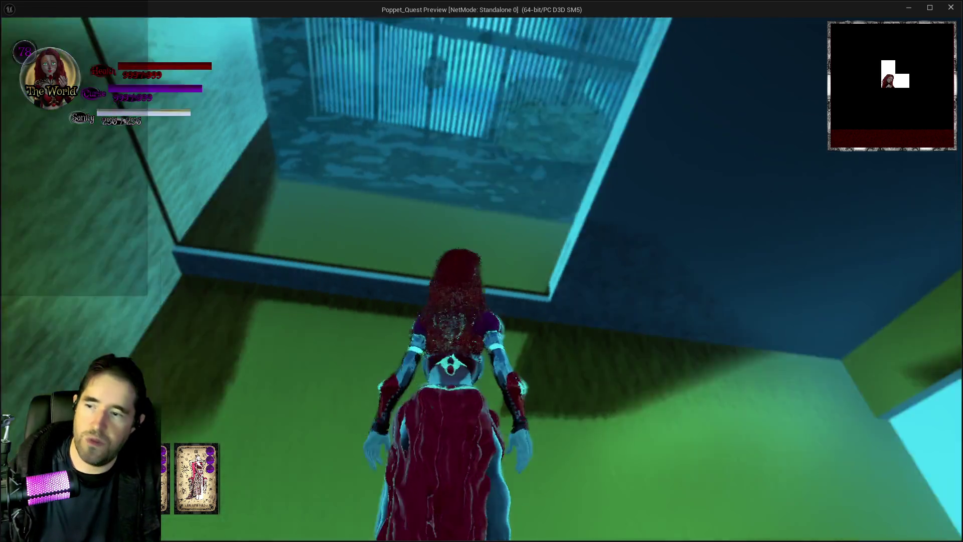
key("w")
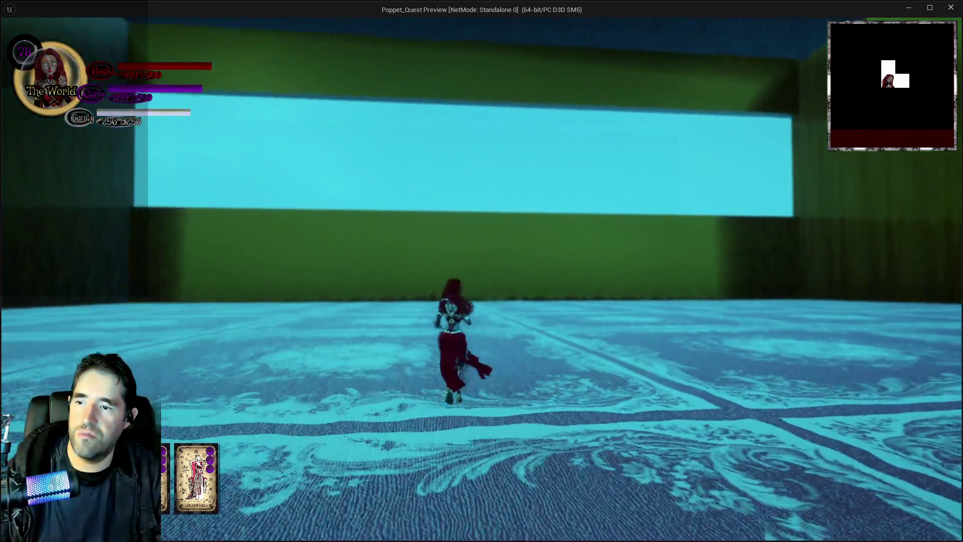
key("alt+Tab")
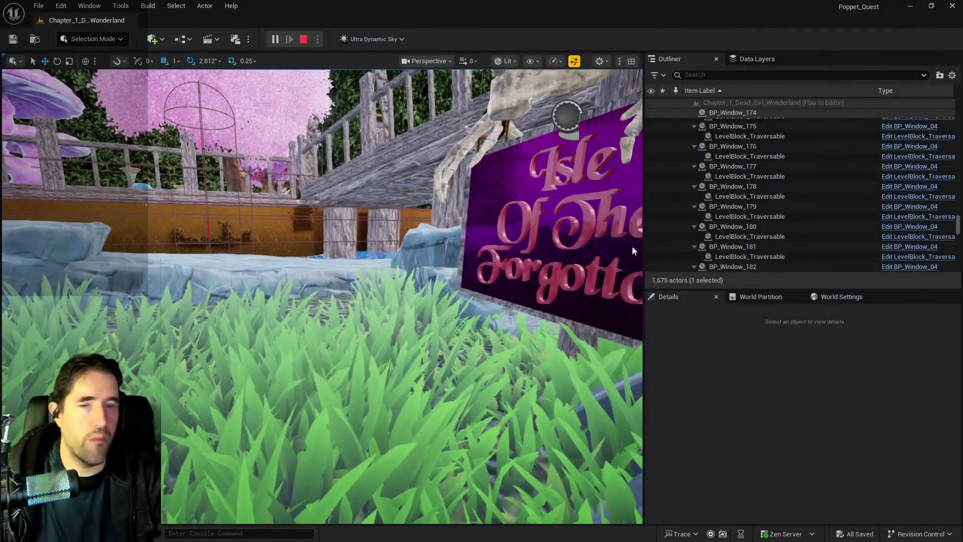
Step: Stop the play session, lower the duct vent to Z 5511, and rescale it to 2.75, 3, 2.25
key("Escape")
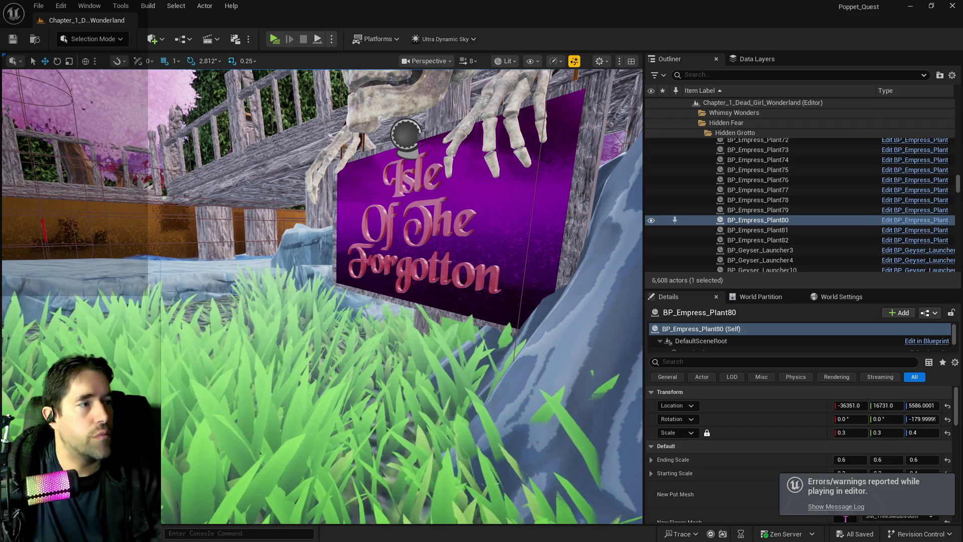
left_click_drag(480, 325, 480, 325)
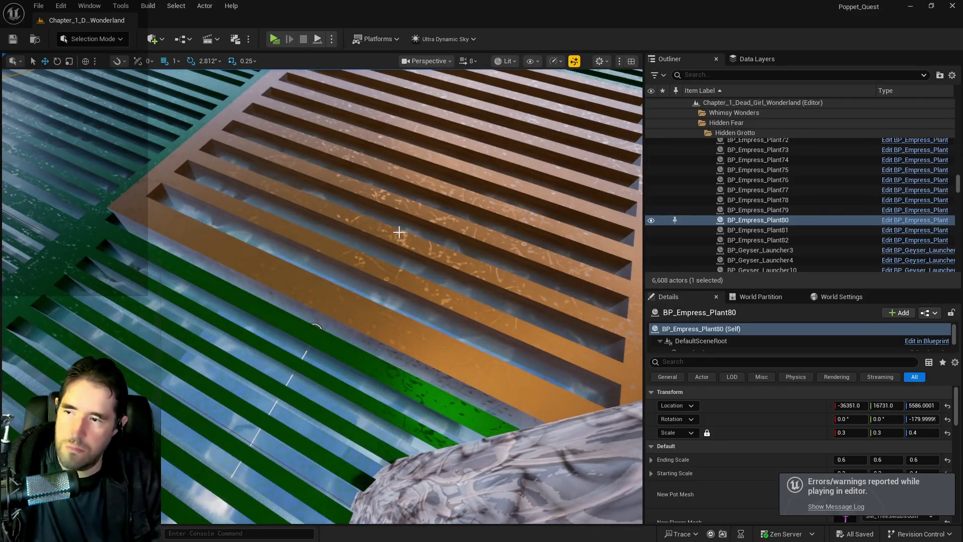
left_click(398, 230)
left_click_drag(398, 230, 398, 230)
left_click_drag(479, 325, 480, 325)
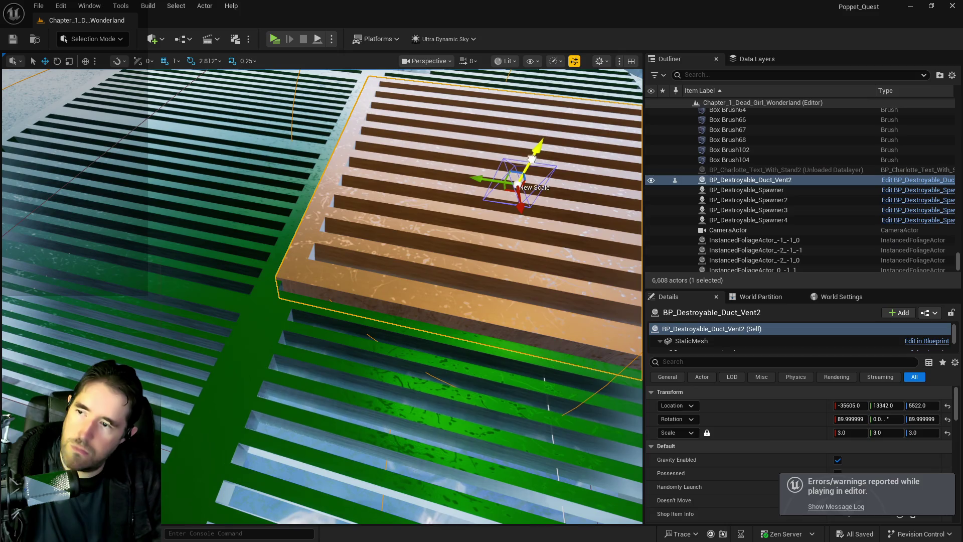
left_click_drag(537, 148, 535, 159)
left_click_drag(480, 325, 479, 326)
key("f")
key("r")
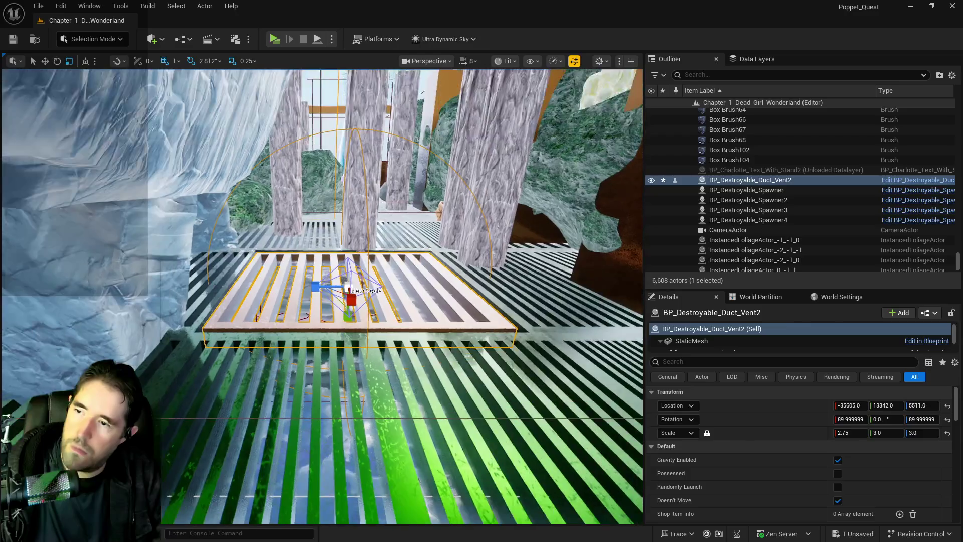
left_click_drag(480, 326, 480, 326)
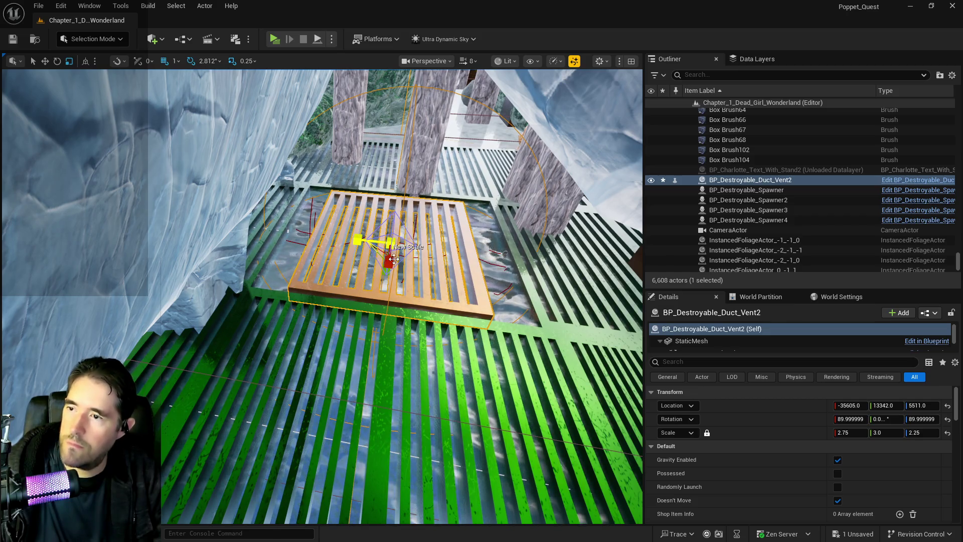
key("f")
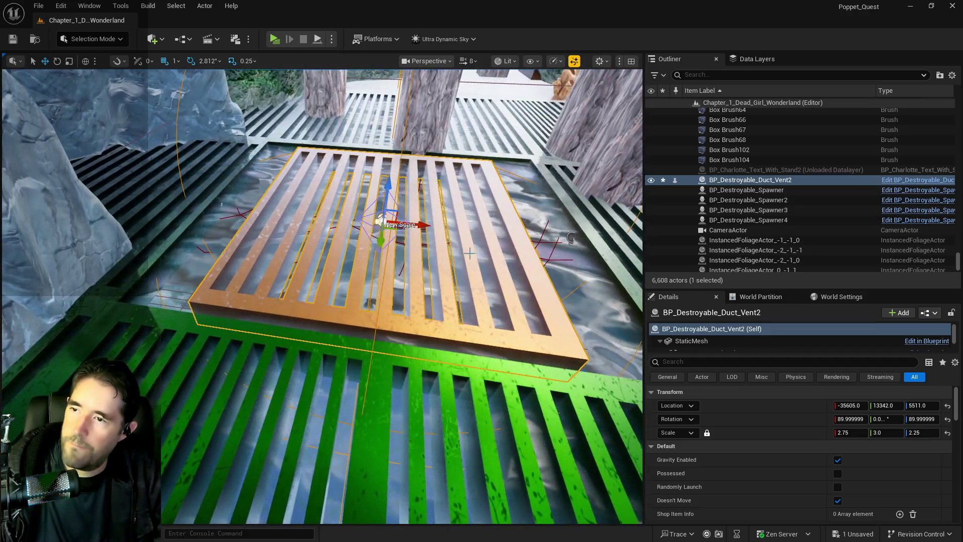
Step: Shift BP_Grate_Spline4 slightly along X to -35132
left_click(572, 238)
key("f")
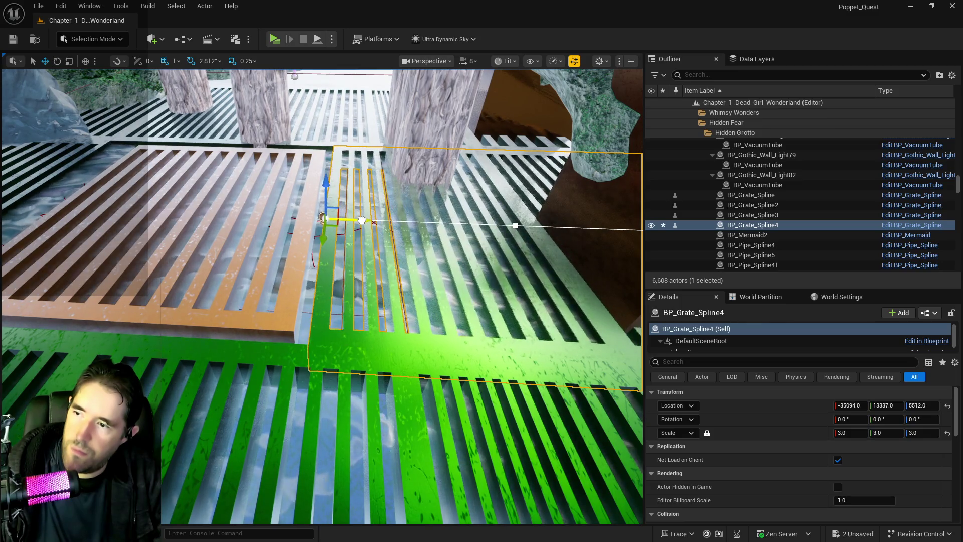
left_click_drag(353, 220, 350, 220)
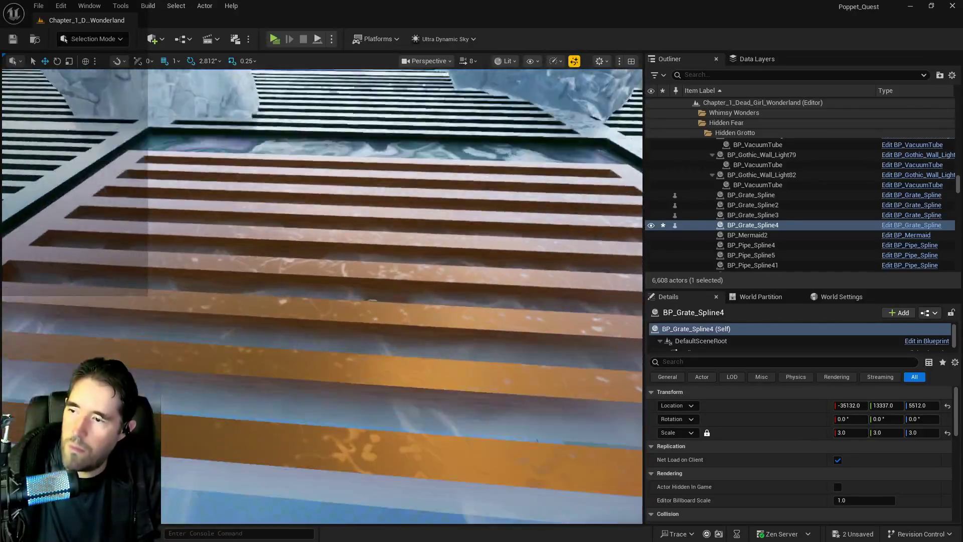
left_click(351, 301)
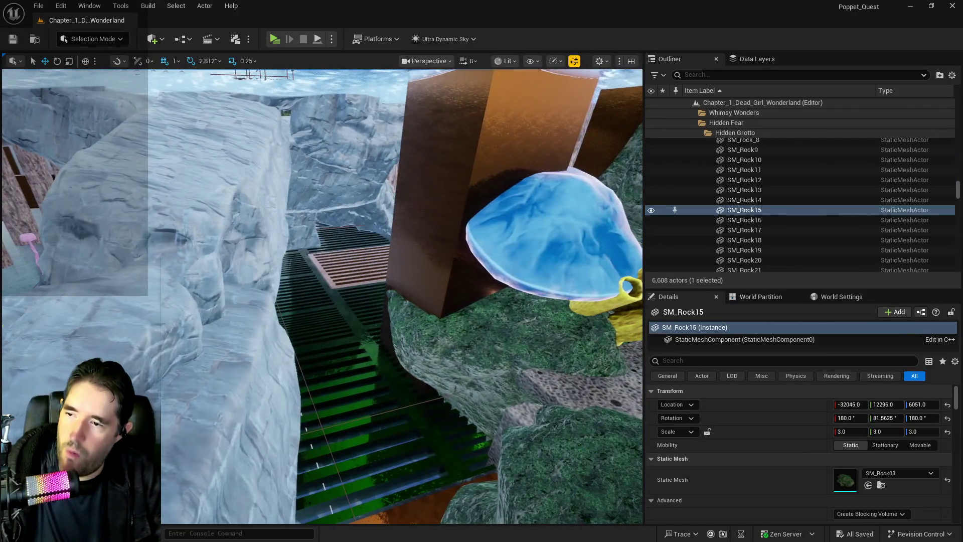
Step: Add rock SM_Rock171 by the grating, scale it uniformly to 3, and position it at -34174, 14256, 5664
left_click_drag(845, 479, 335, 350)
left_click_drag(415, 374, 415, 374)
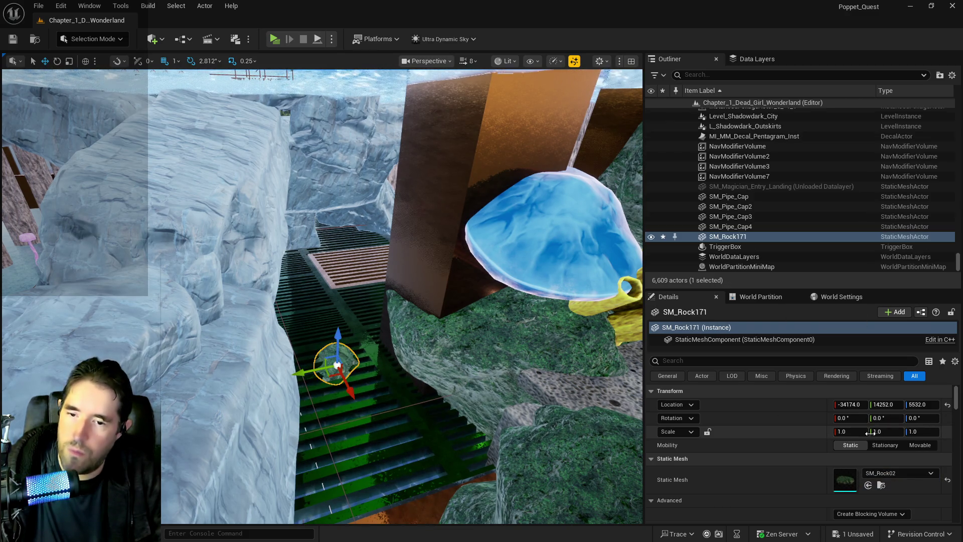
left_click(709, 431)
type("3")
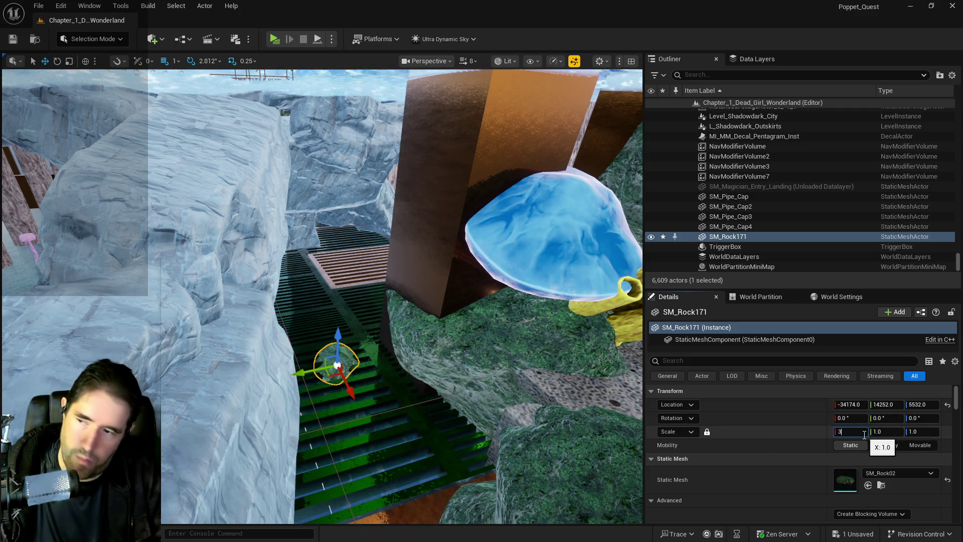
left_click_drag(338, 324, 333, 312)
scroll(334, 322, "up", 5)
scroll(311, 339, "down", 5)
left_click_drag(284, 294, 286, 297)
scroll(322, 296, "up", 5)
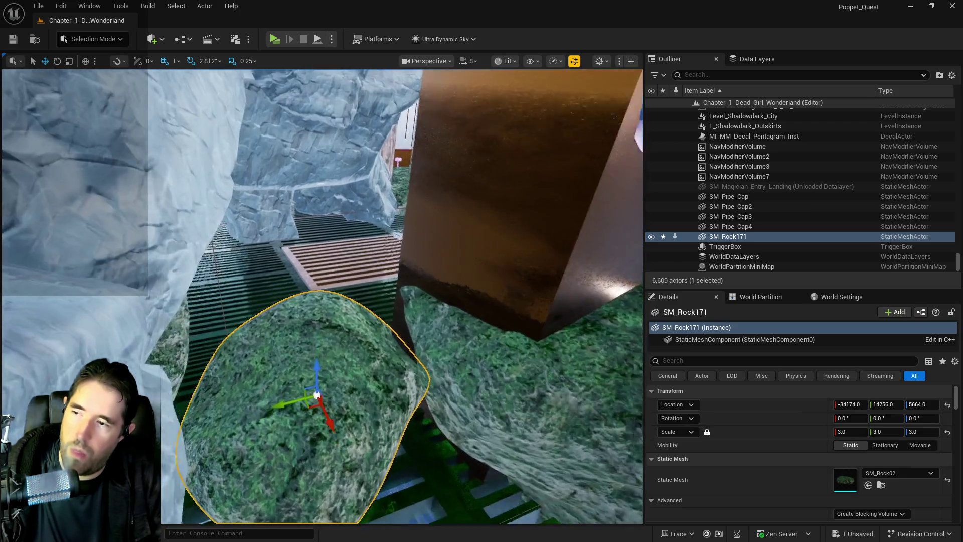
key("f")
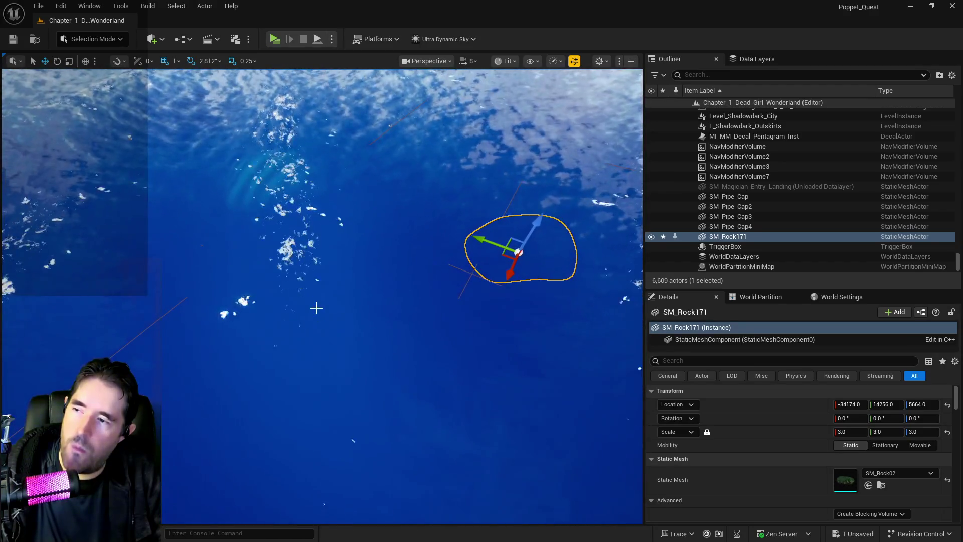
left_click(316, 307)
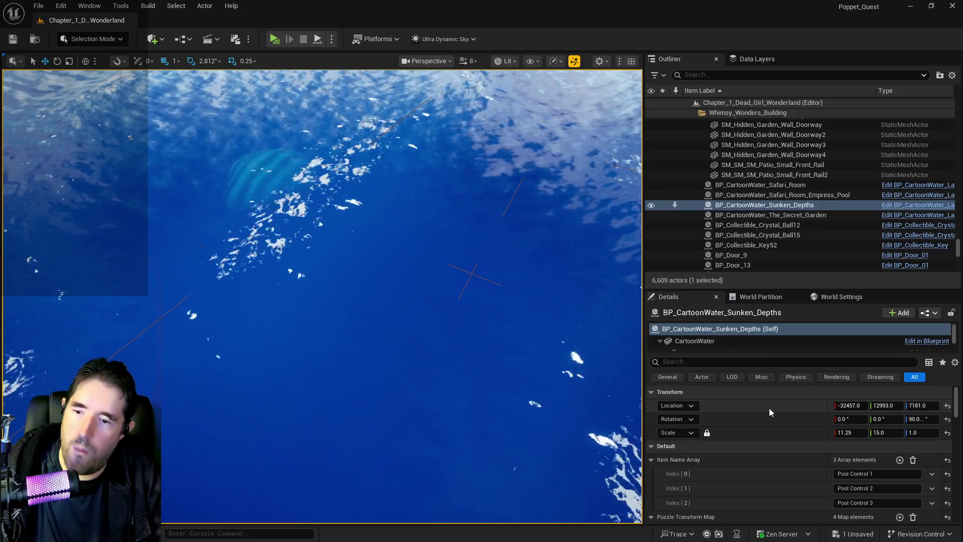
Step: Copy the water's stored puzzle location into its transform, lowering it to Z 5678
scroll(703, 442, "down", 5)
scroll(667, 462, "down", 2)
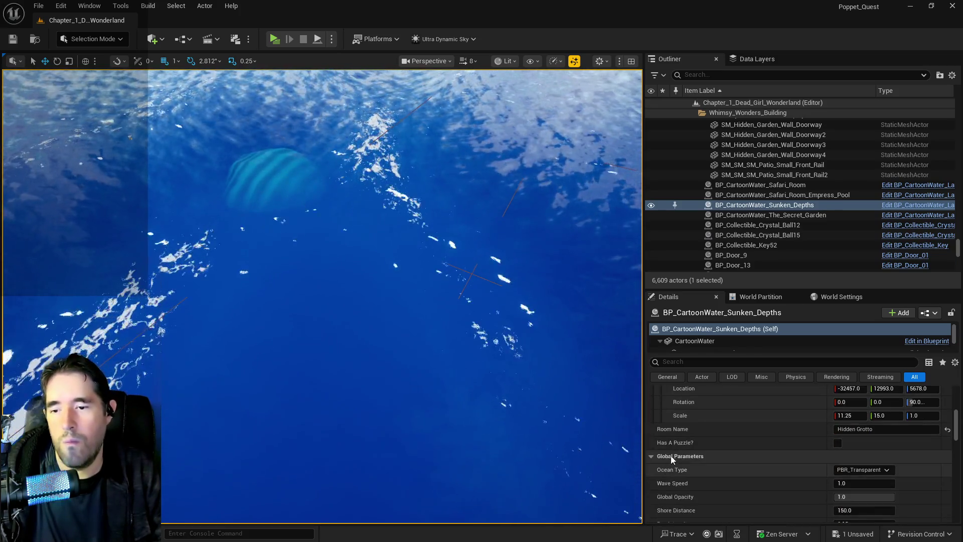
right_click(721, 464)
left_click(740, 457)
scroll(740, 454, "up", 5)
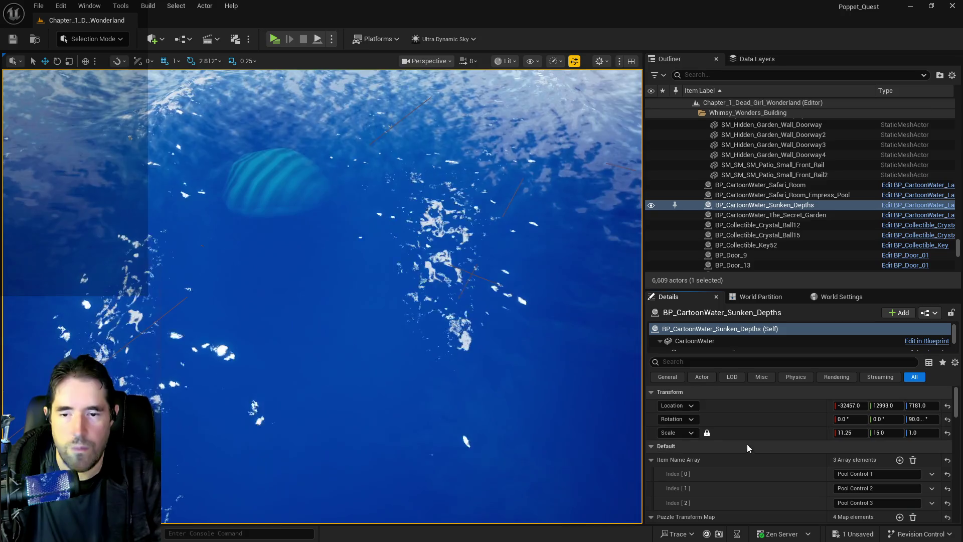
right_click(747, 416)
left_click(772, 441)
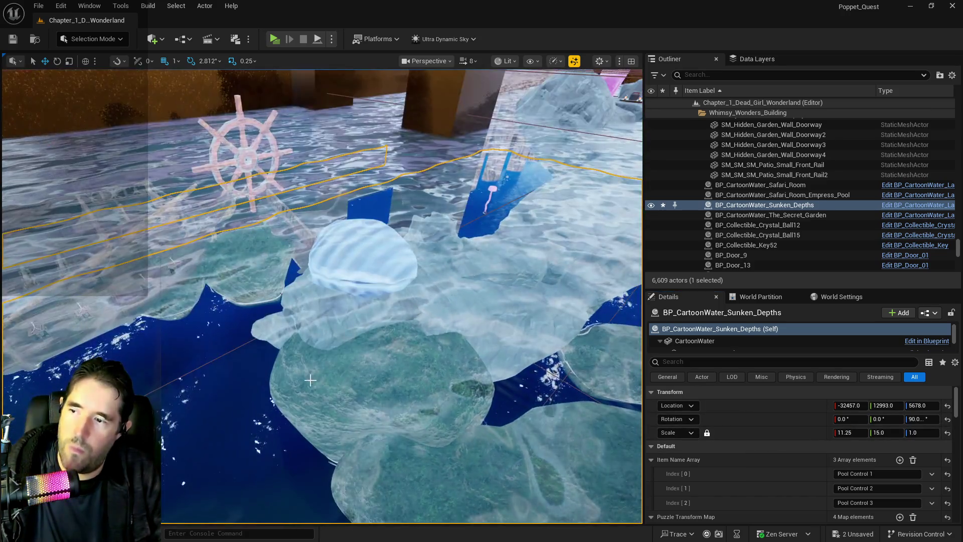
Step: Paste puzzle entry 3's location into the grotto pool volume, lowering it to Z 4874
left_click(303, 379)
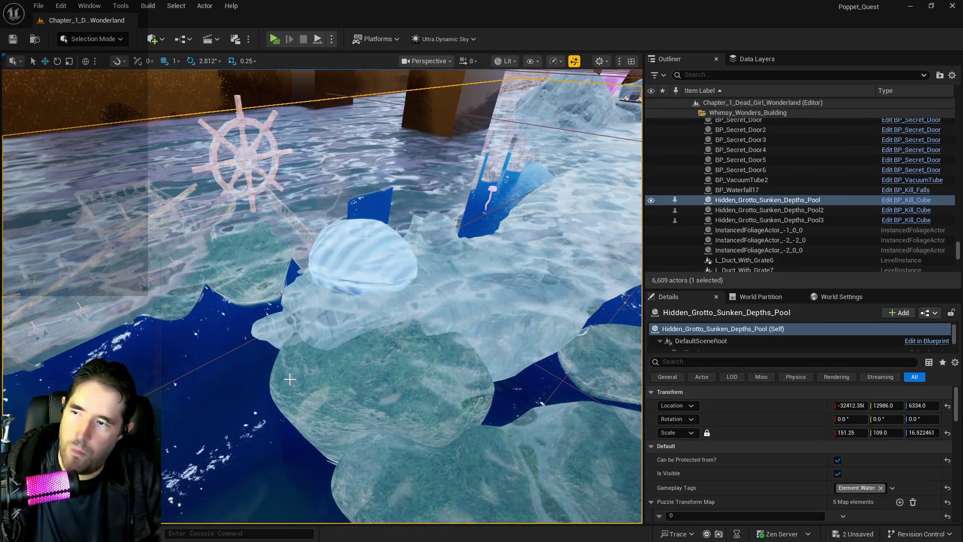
scroll(700, 444, "down", 2)
scroll(677, 456, "down", 8)
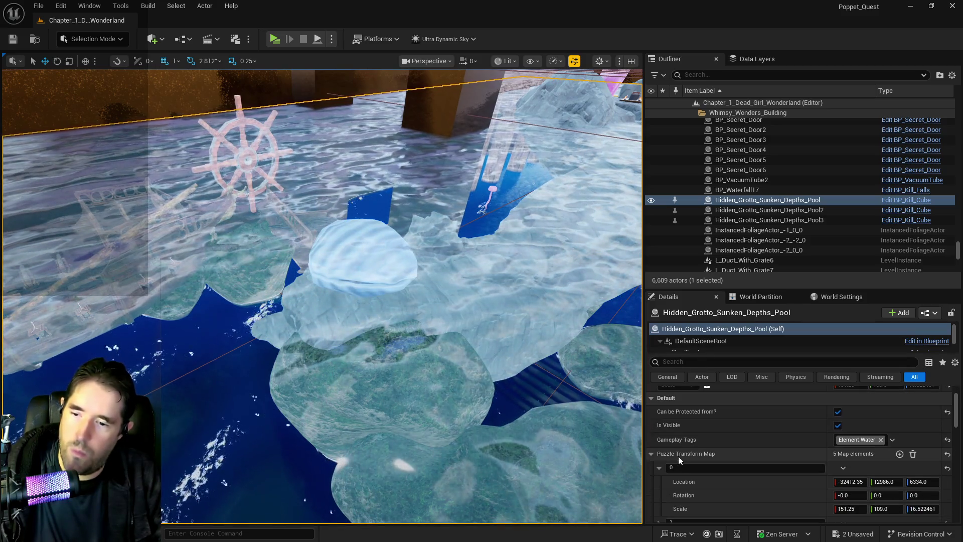
left_click(659, 424)
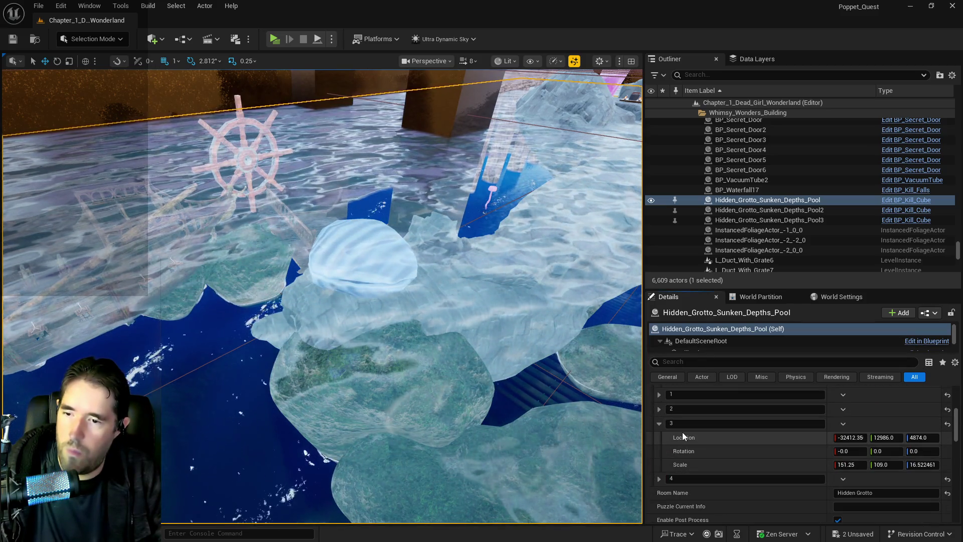
right_click(718, 437)
left_click(739, 458)
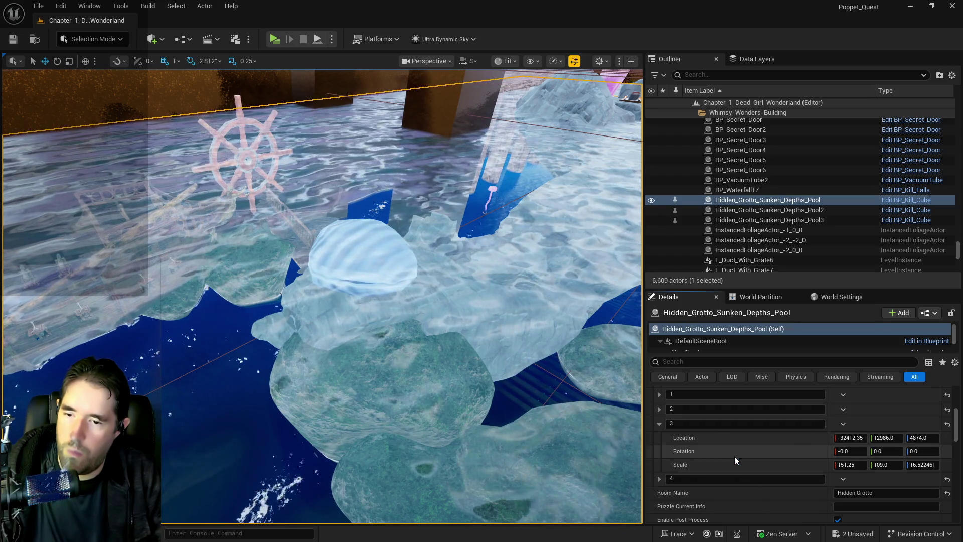
scroll(734, 456, "up", 10)
right_click(740, 407)
left_click(772, 442)
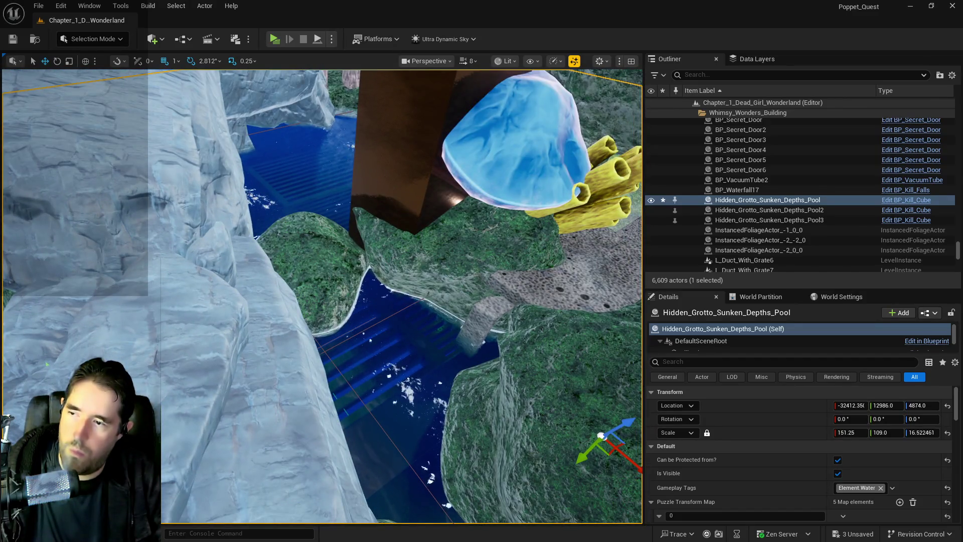
Step: Alt-drag a copy of SM_Rock171 to make SM_Rock172 at -33737, 14108, 5664 beside the original
left_click(331, 274)
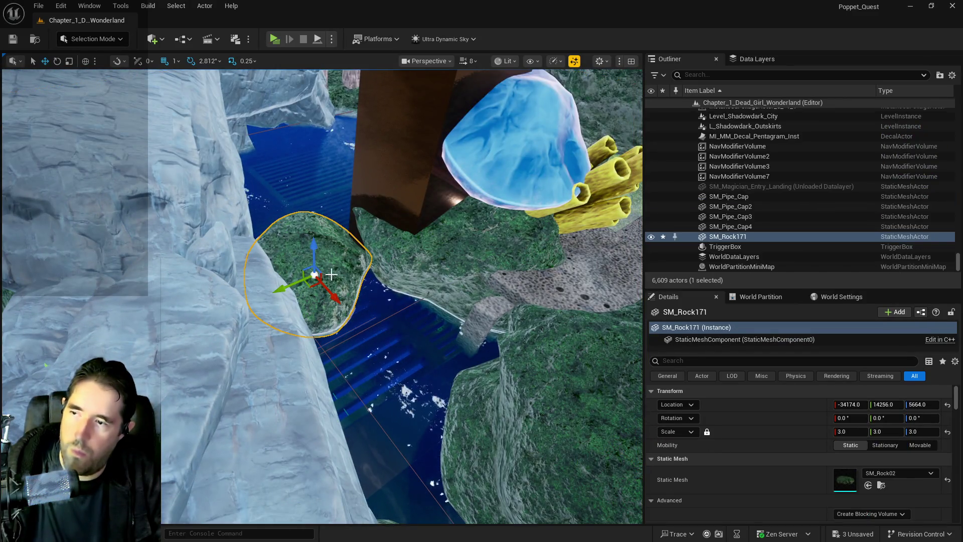
left_click_drag(337, 293, 374, 333, "alt")
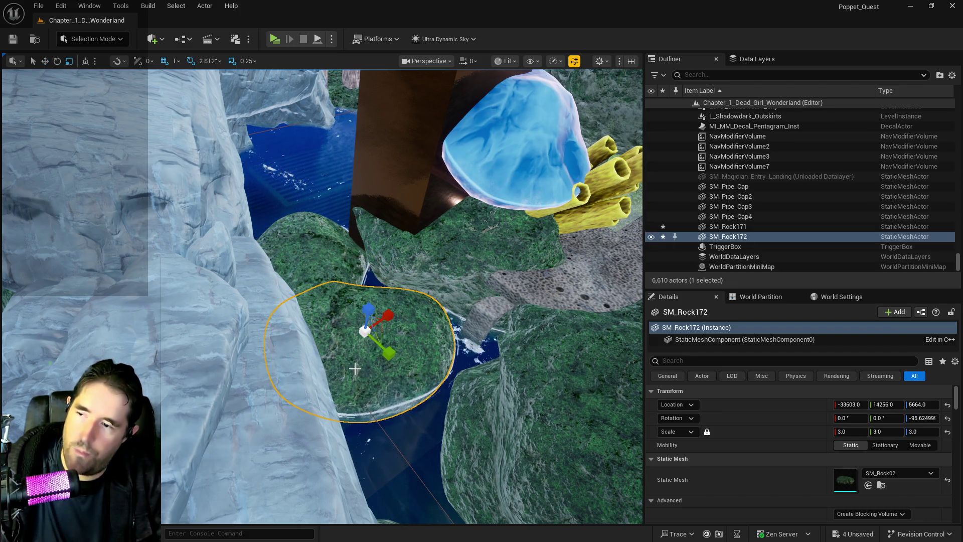
mouse_move(385, 358)
left_mouse_down()
mouse_move(352, 329)
mouse_move(367, 325)
left_mouse_up()
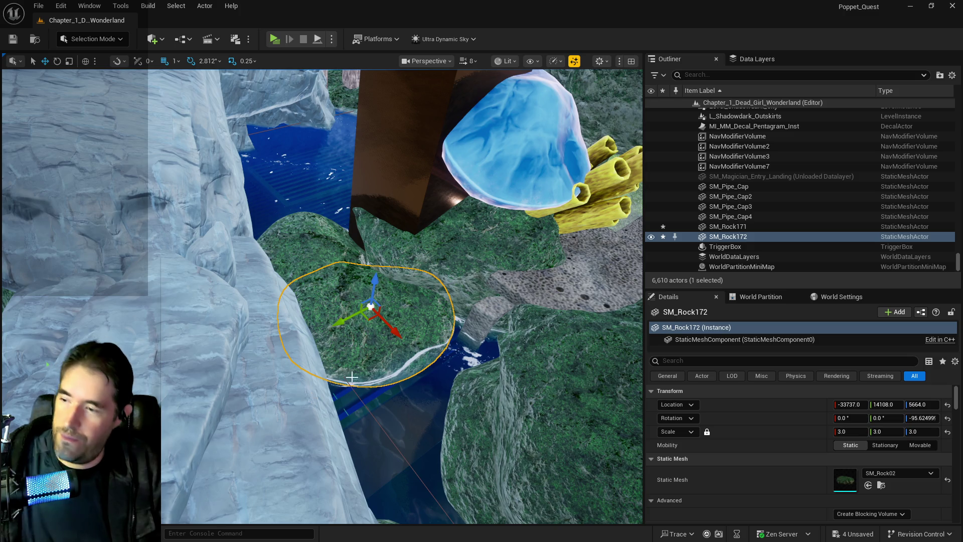
scroll(340, 382, "up", 10)
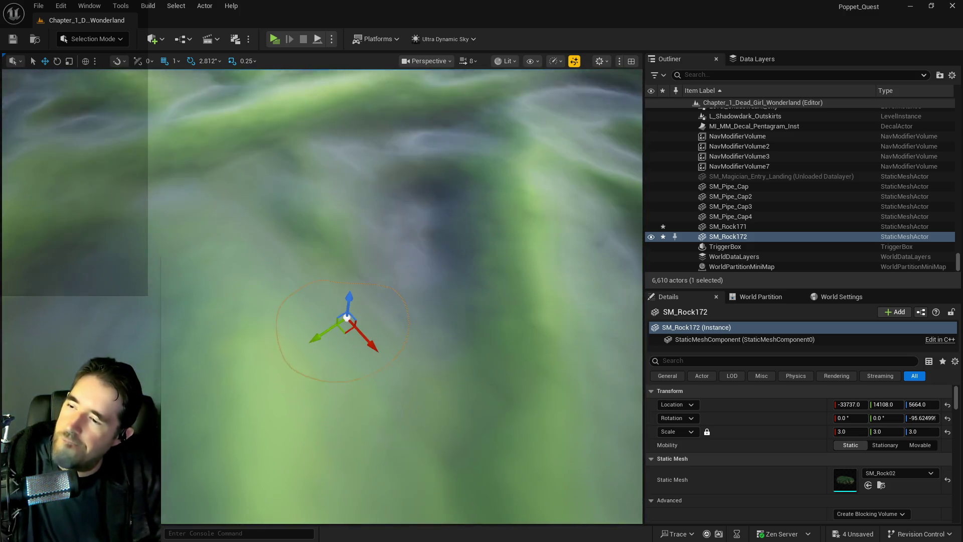
scroll(321, 296, "down", 5)
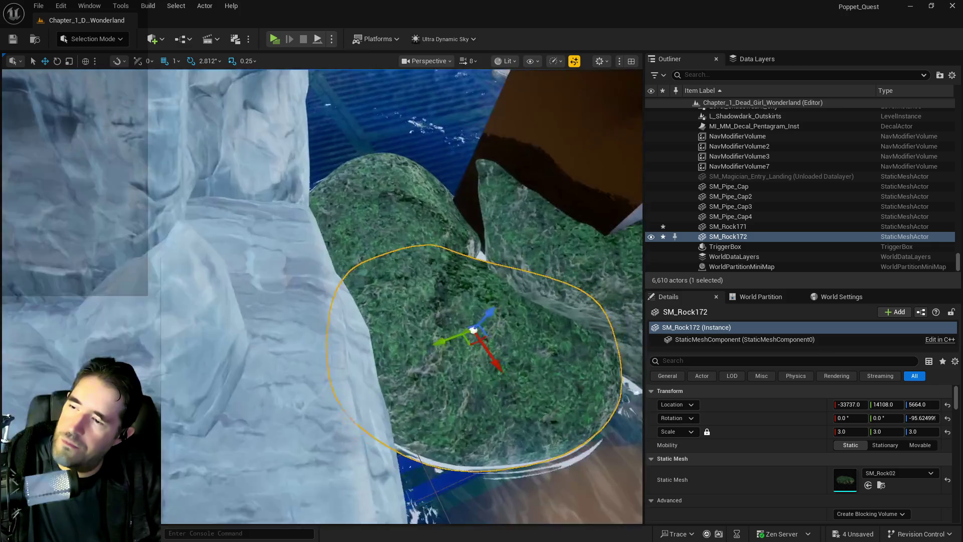
mouse_move(456, 261)
left_mouse_down()
mouse_move(456, 207)
mouse_move(376, 372)
left_mouse_up()
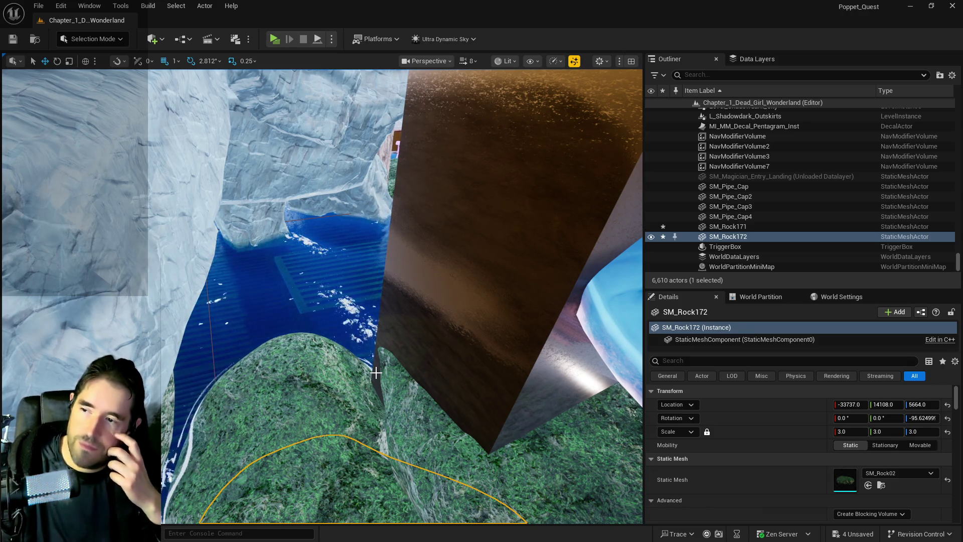
left_click_drag(351, 434, 351, 352)
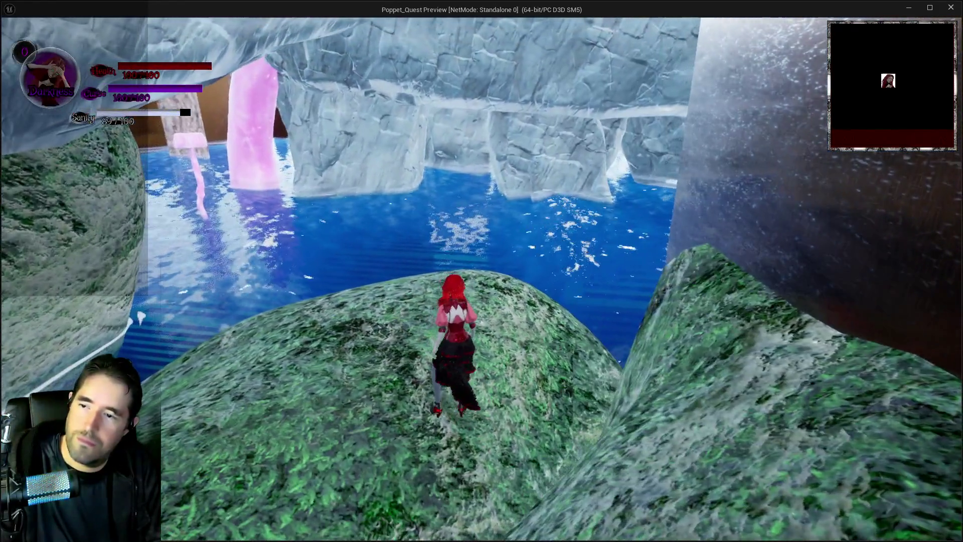
Step: In the preview, run onto the rock mounds, use a card to float over the water, then return to the editor
key("w")
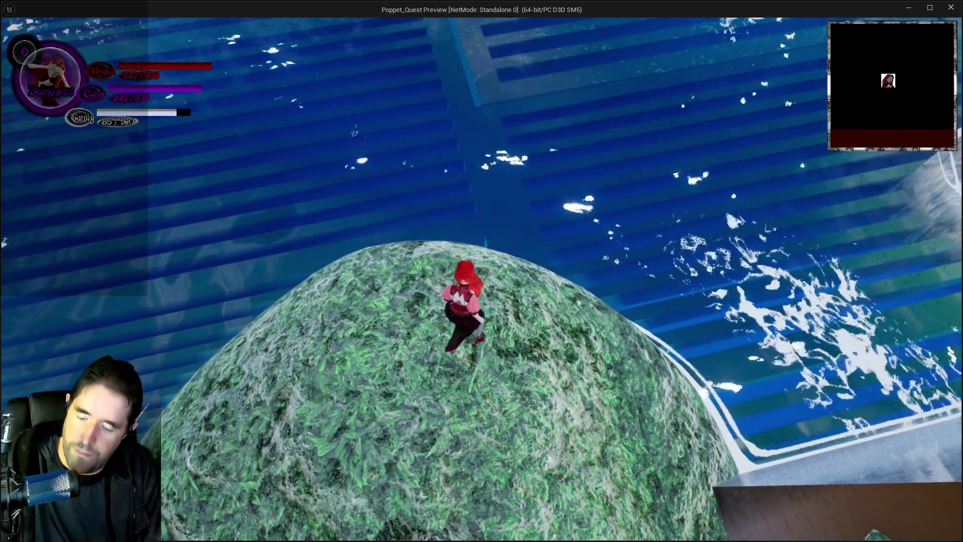
key("i")
left_click(308, 487)
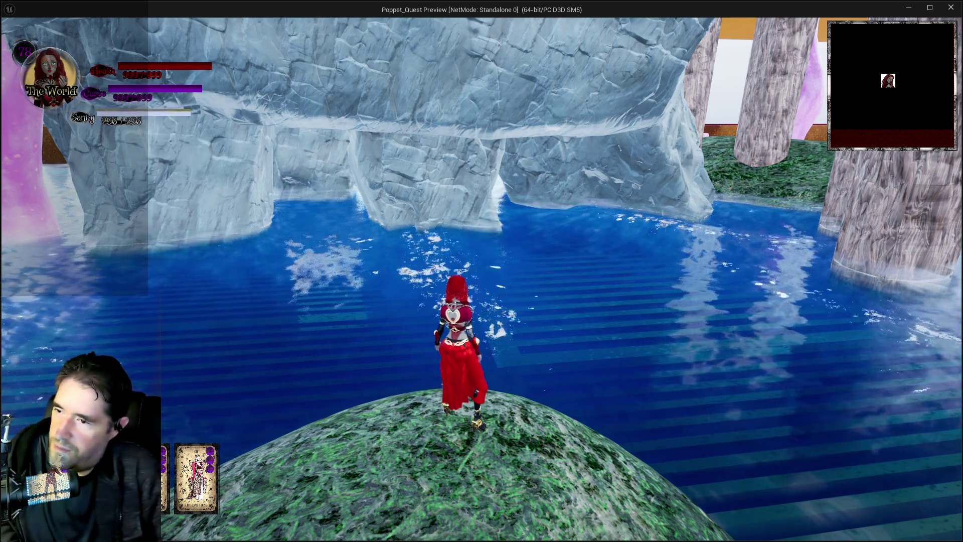
key("space")
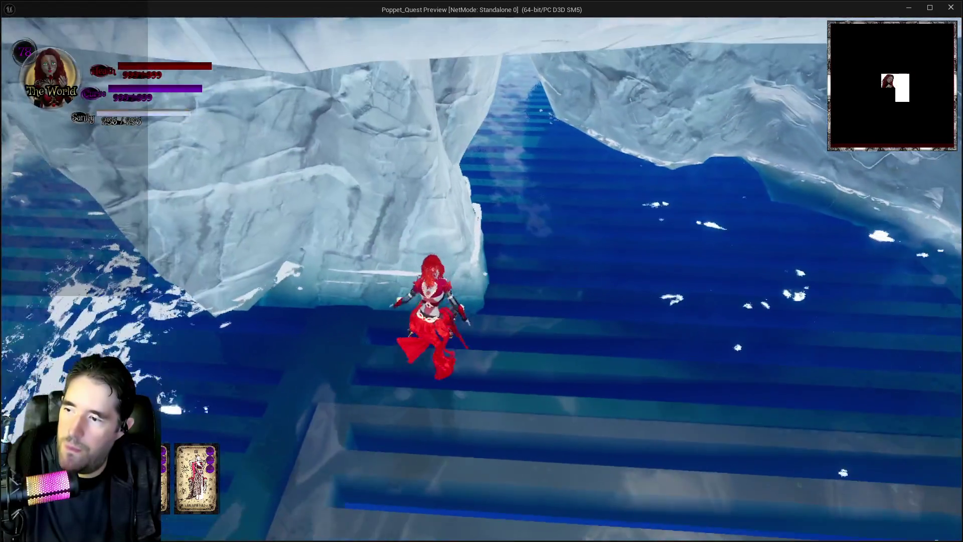
key("alt+Tab")
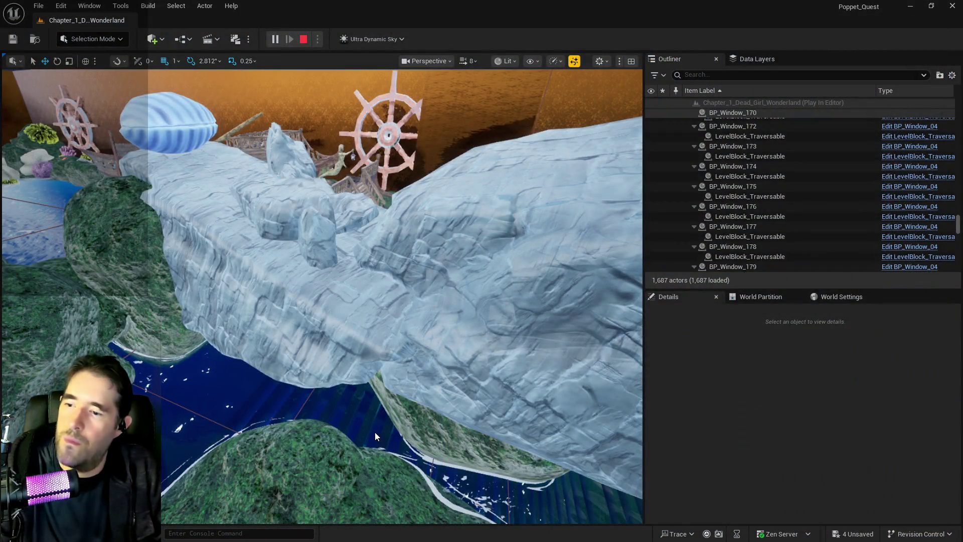
Step: Stop the play session and place a Blocking Volume by the pool's edge, flattened to a quarter height
key("Escape")
left_click(375, 432)
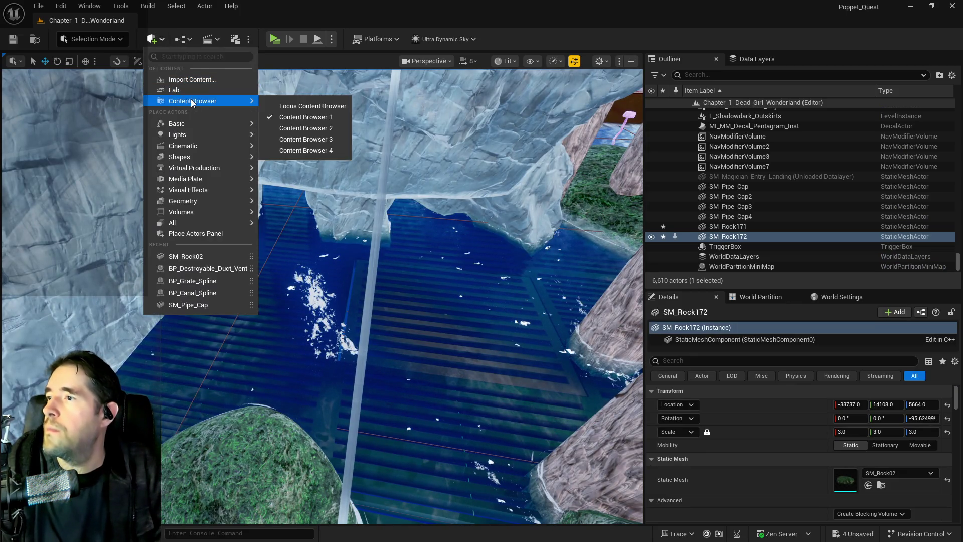
type("block")
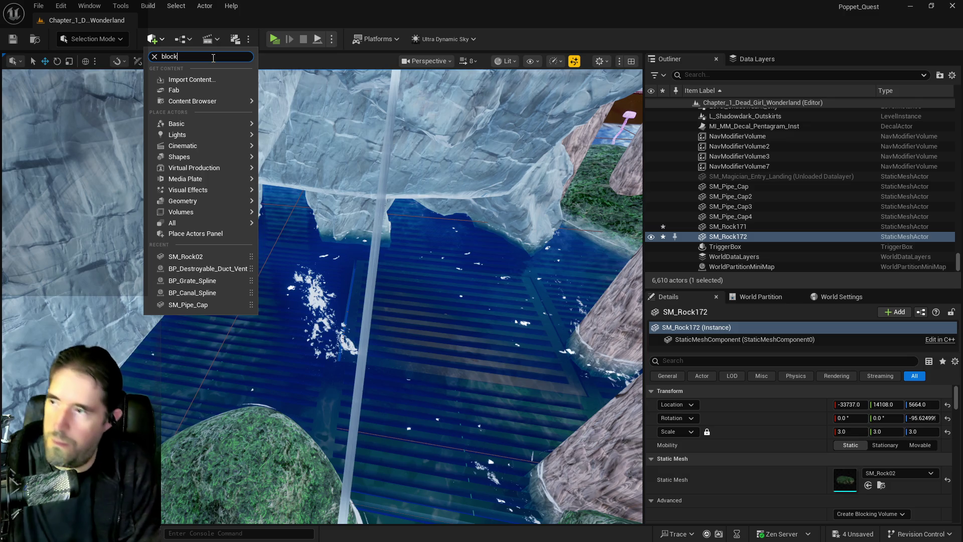
left_click_drag(215, 76, 303, 192)
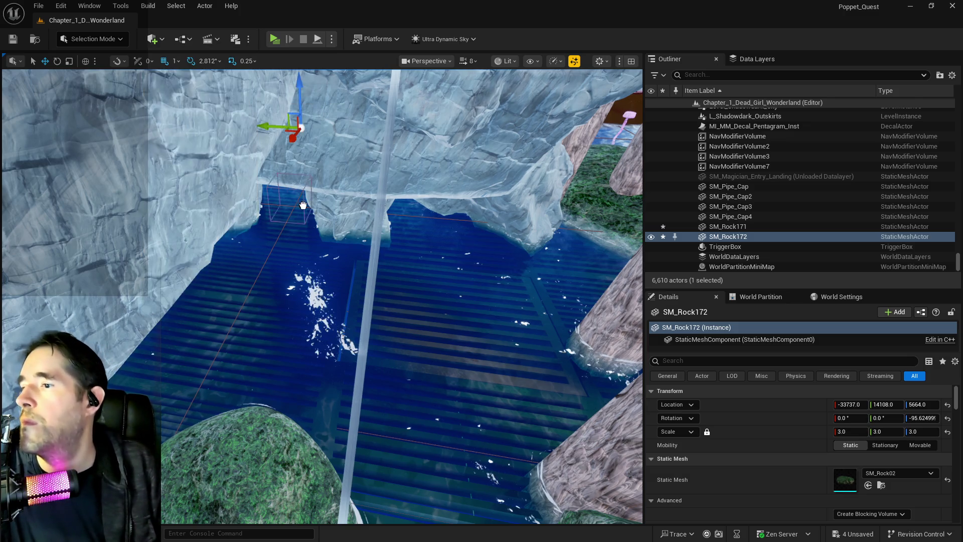
left_click_drag(279, 337, 271, 333)
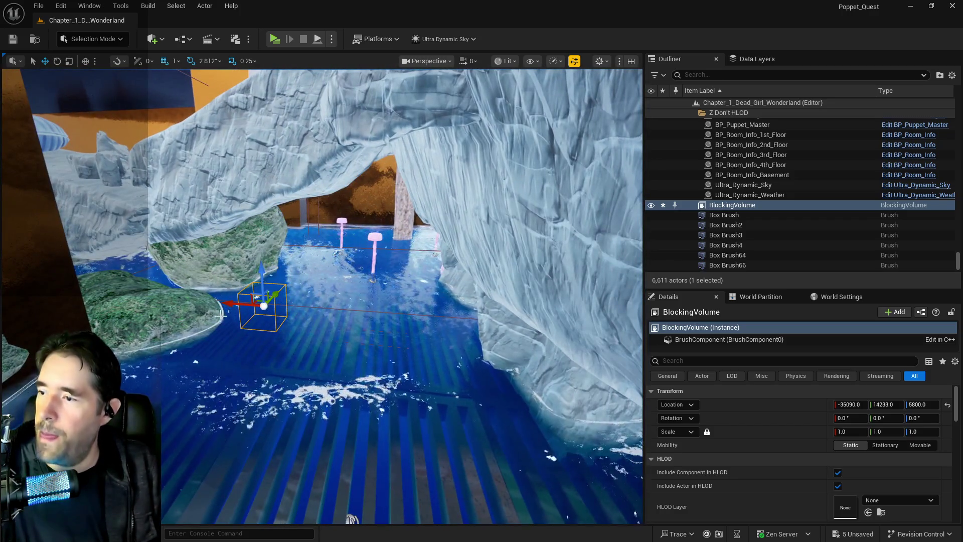
left_click_drag(266, 280, 266, 307)
left_click_drag(253, 236, 252, 228)
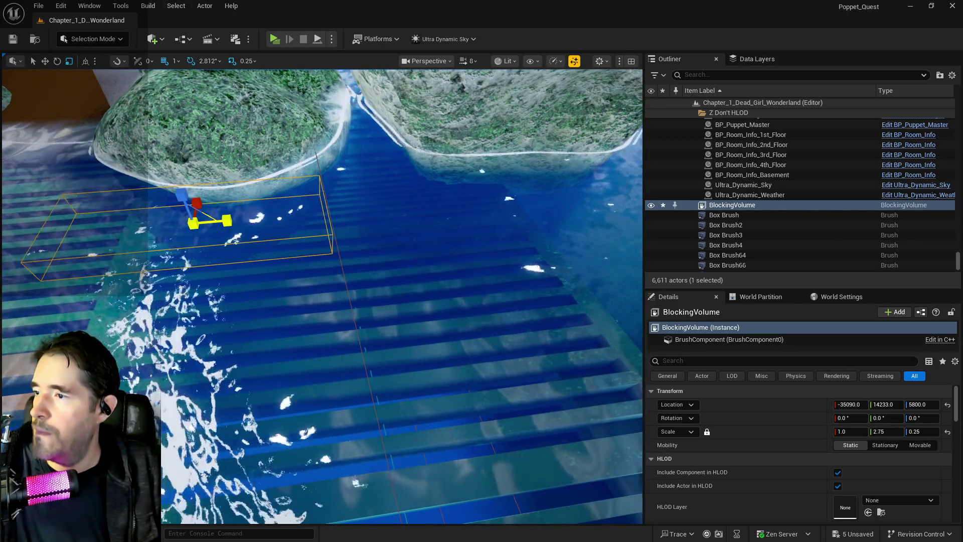
Step: Undo the Blocking Volume's uneven rescale and set its X scale to 20
key("w")
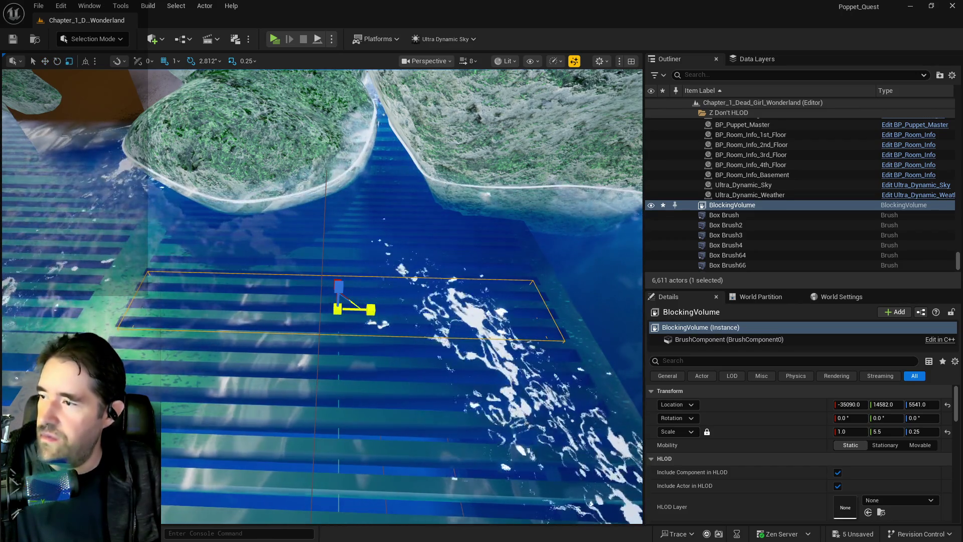
mouse_move(322, 321)
left_mouse_down()
mouse_move(343, 408)
mouse_move(311, 408)
left_mouse_up()
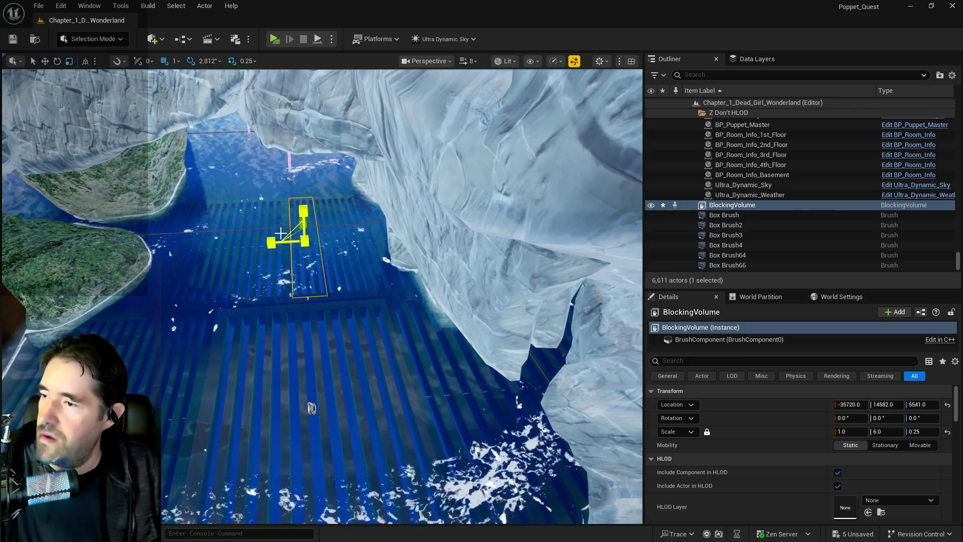
left_click_drag(311, 408, 311, 321)
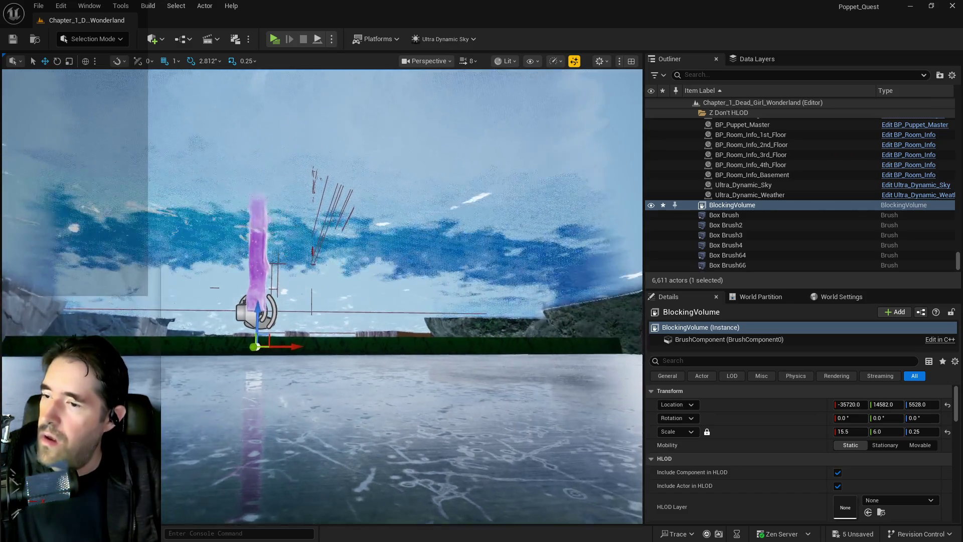
left_click_drag(311, 321, 311, 261)
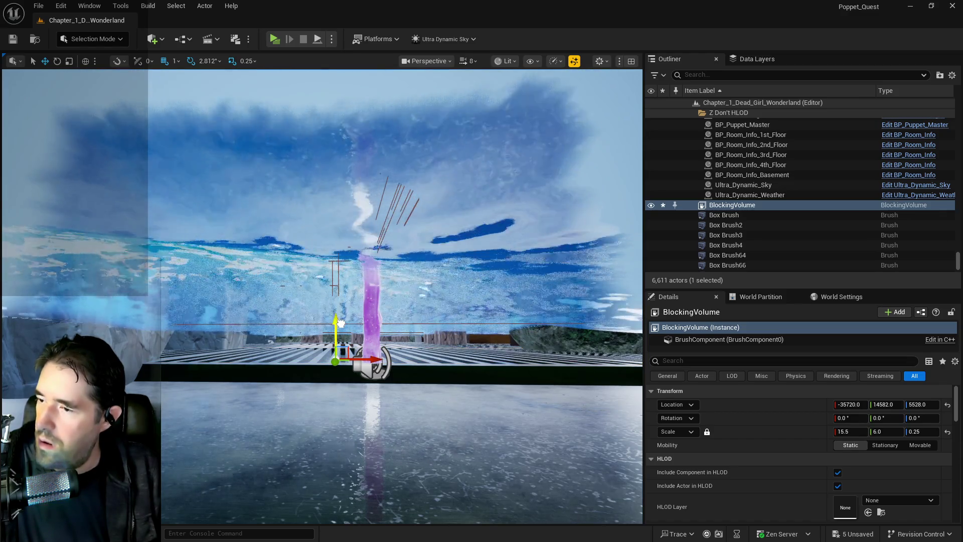
mouse_move(341, 321)
left_mouse_down()
mouse_move(341, 261)
mouse_move(311, 276)
left_mouse_up()
key("r")
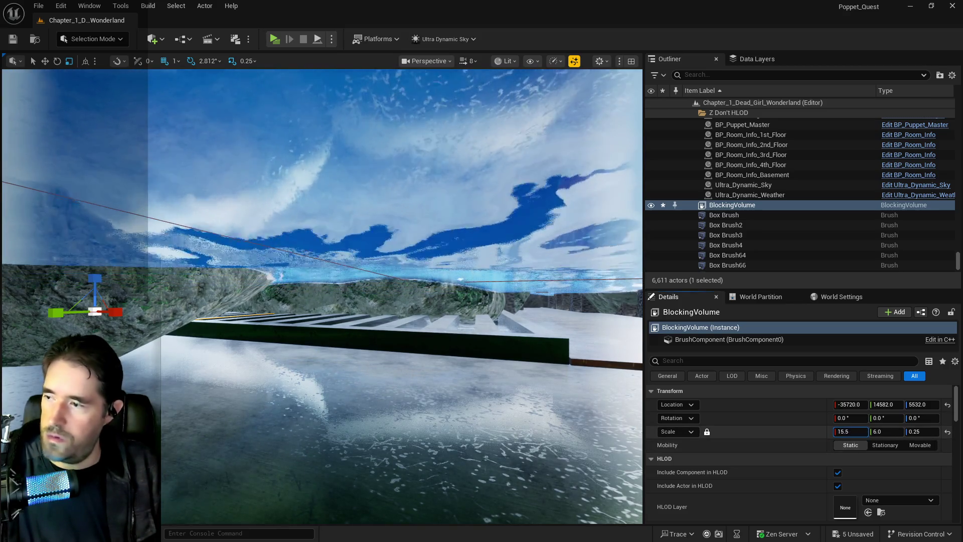
left_click_drag(856, 431, 876, 431)
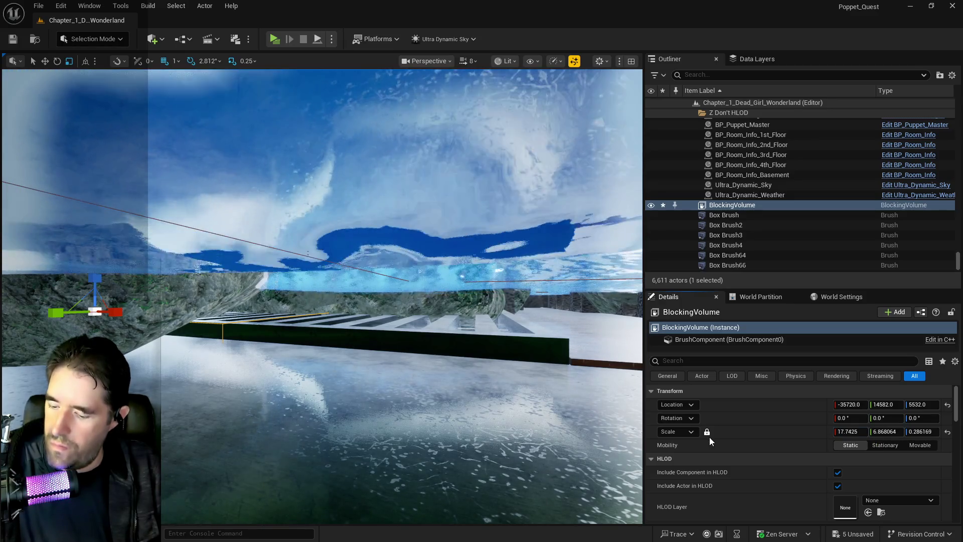
key("ctrl+z")
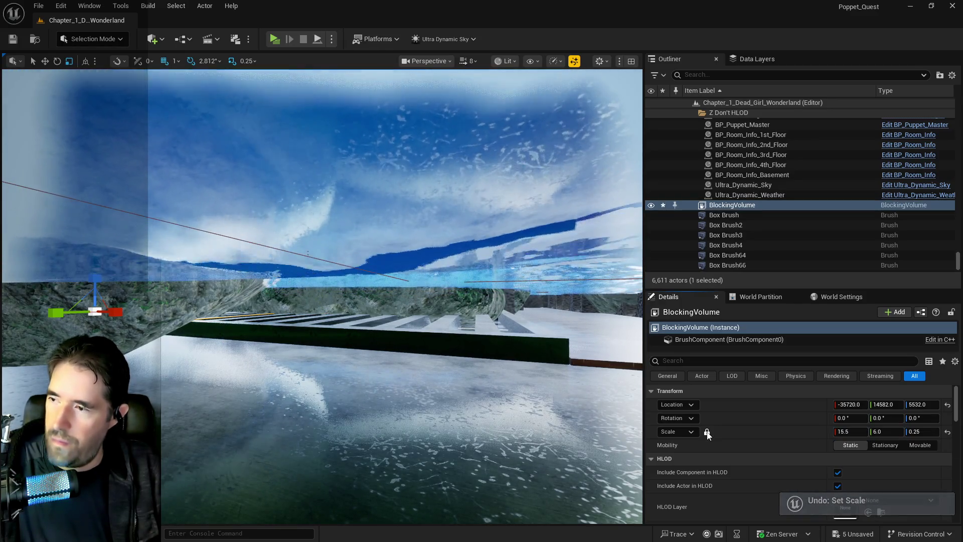
left_click(849, 435)
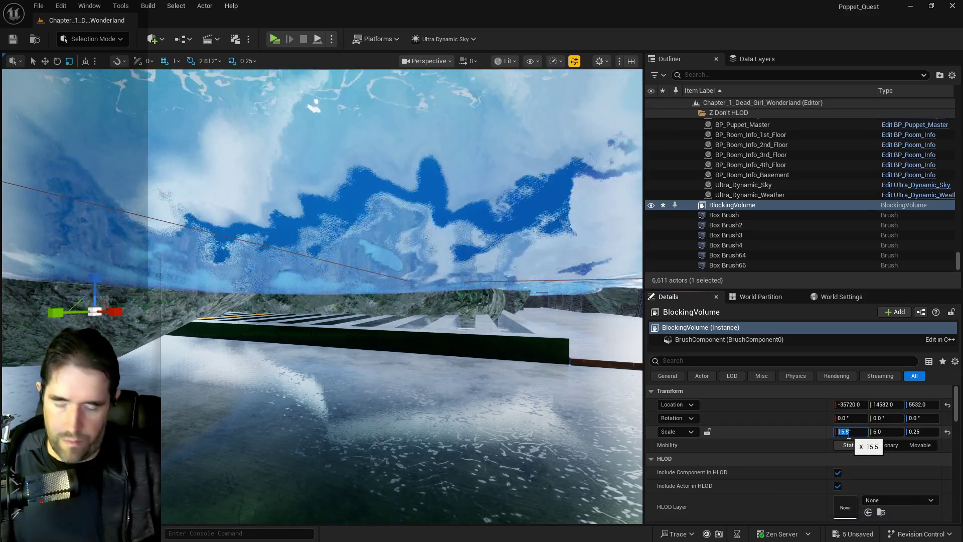
type("20")
key("Return")
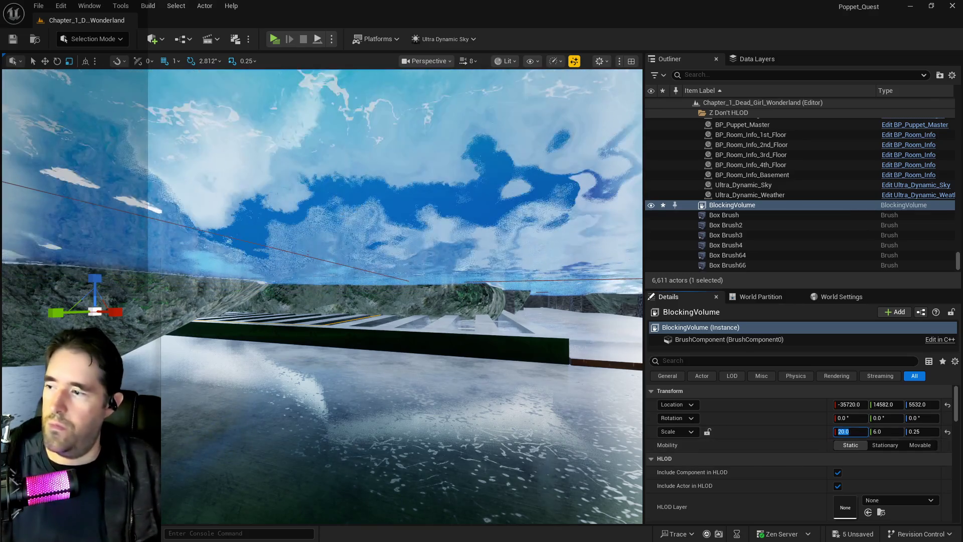
key("w")
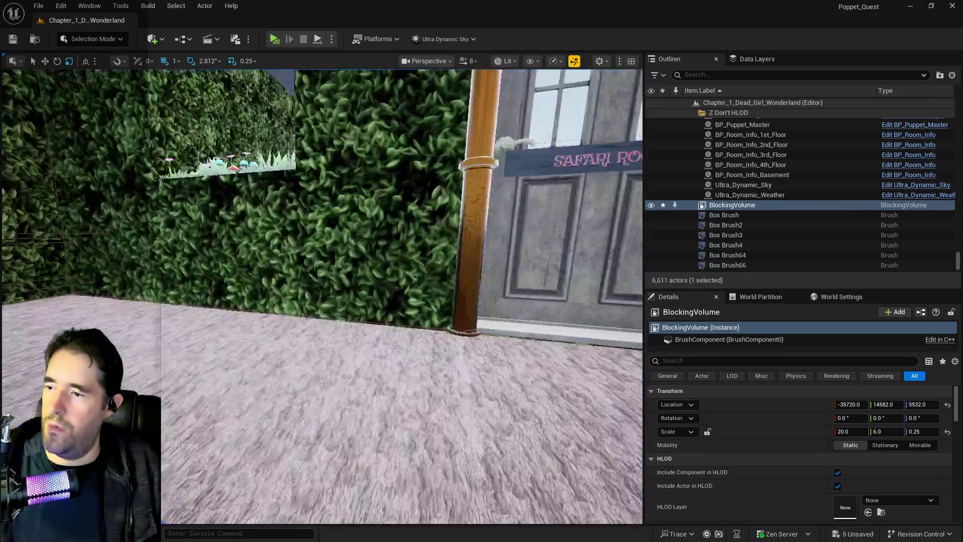
Step: Unload Chapter 2 data layers DL_C2_Grotto_Washroom through DL_C2_Crows_Nest, keeping DL_C2_Depths_Control_Room
key("s")
left_click(738, 61)
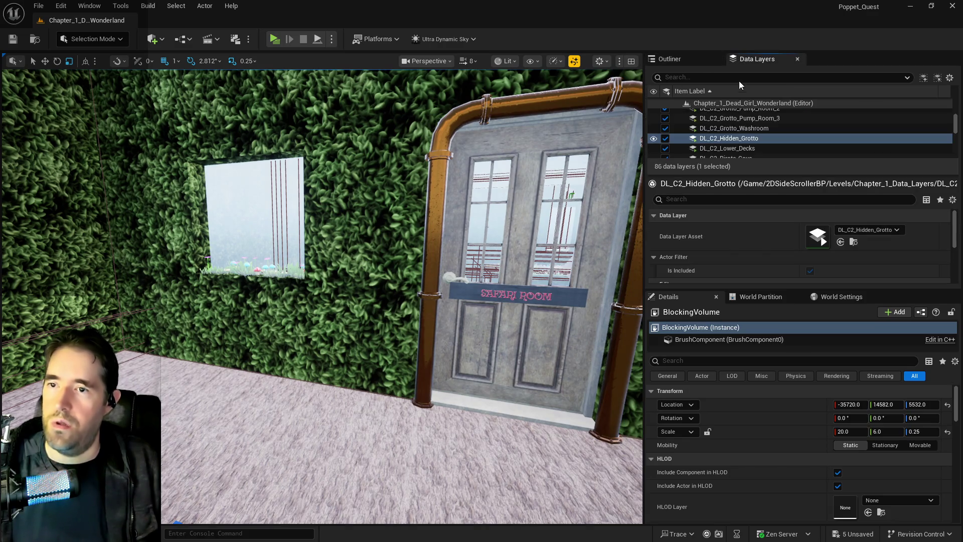
scroll(718, 139, "down", 3)
scroll(719, 142, "up", 5)
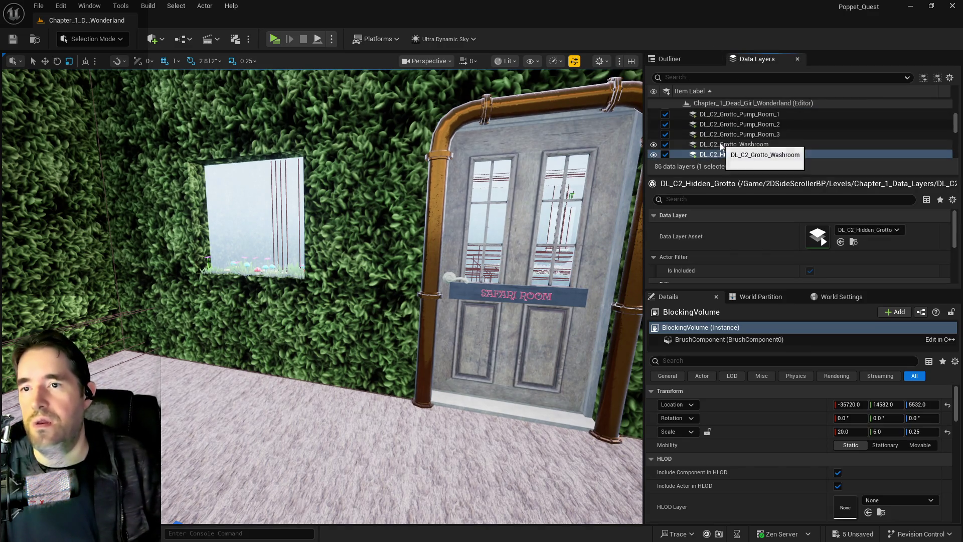
left_click(718, 145)
scroll(717, 143, "up", 3)
left_click(718, 150, "shift")
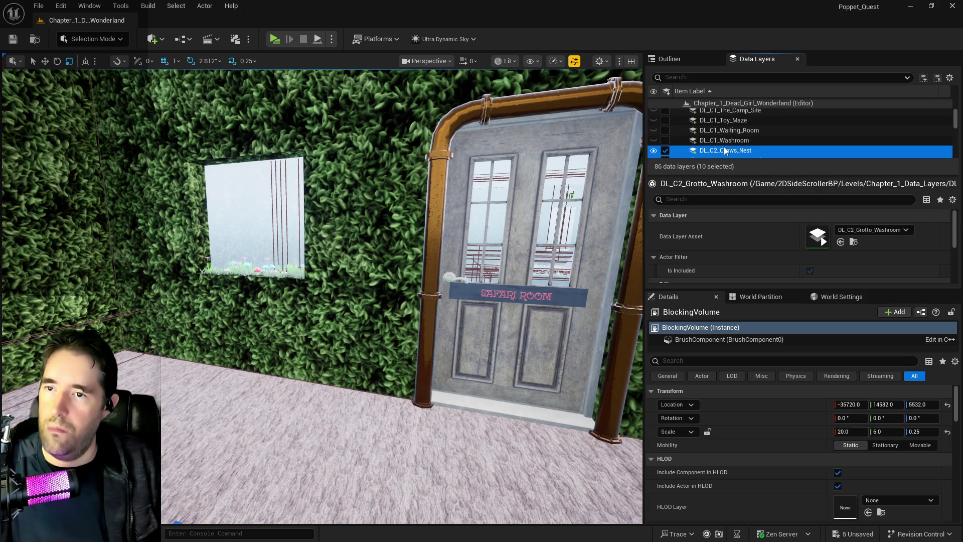
scroll(713, 143, "down", 3)
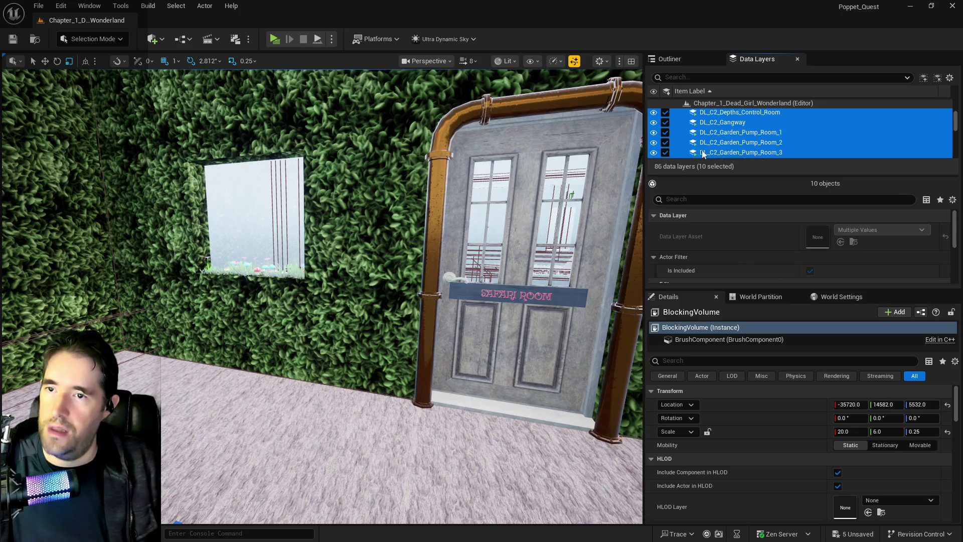
left_click(727, 128, "ctrl")
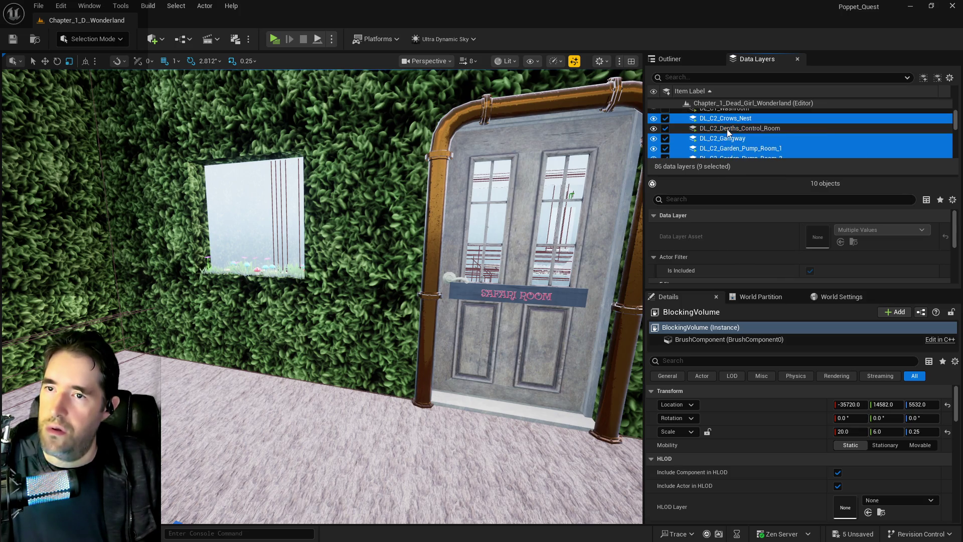
left_click(666, 120)
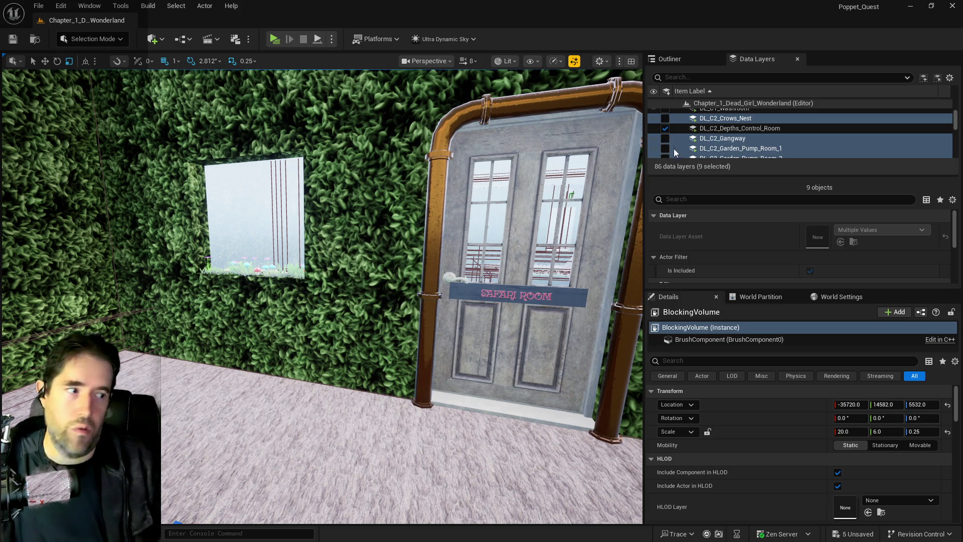
Step: Unload the data layers from DL_C2_Lower_Decks to DL_C3_Train_Station and save the level
scroll(748, 141, "down", 5)
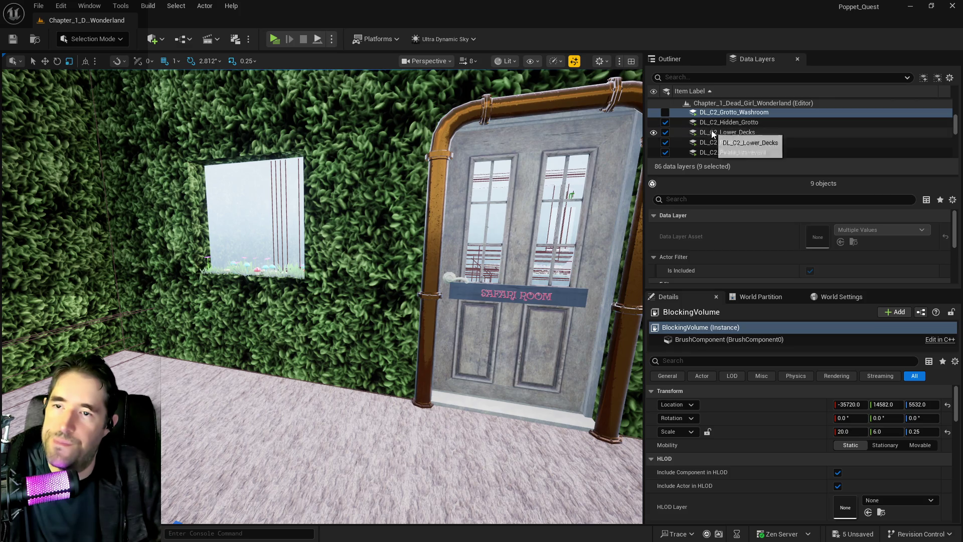
left_click(712, 131)
scroll(712, 132, "down", 3)
scroll(715, 140, "down", 4)
scroll(715, 146, "down", 3)
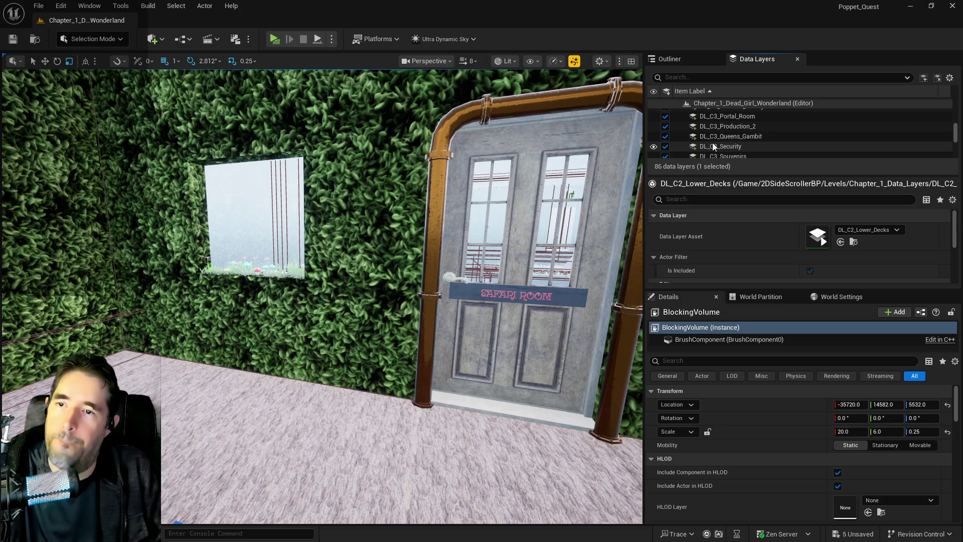
scroll(713, 144, "down", 5)
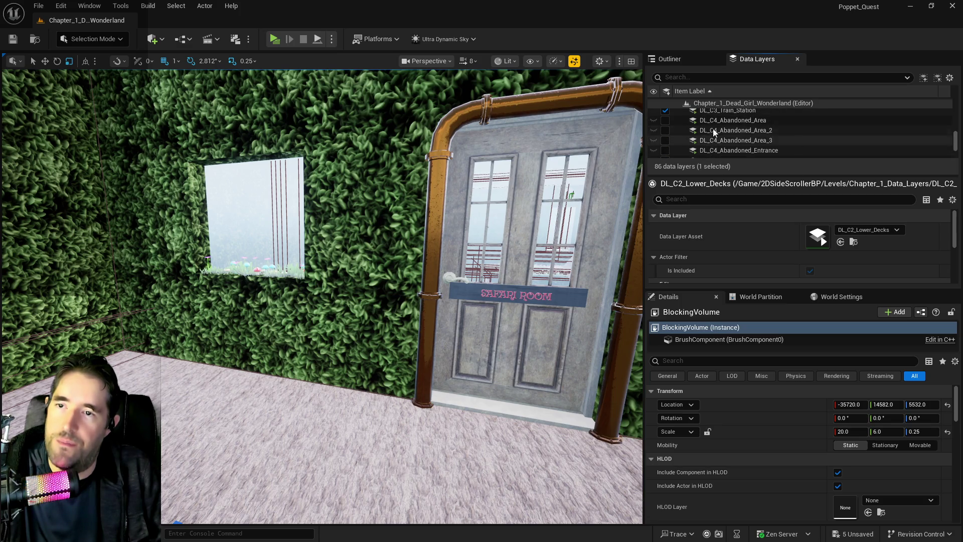
left_click(717, 114, "shift")
left_click(667, 111)
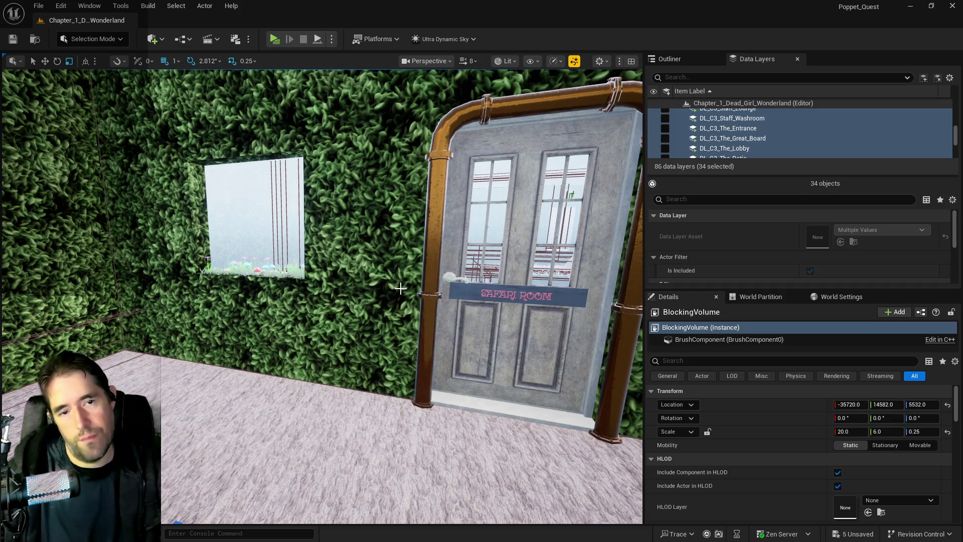
key("ctrl+s")
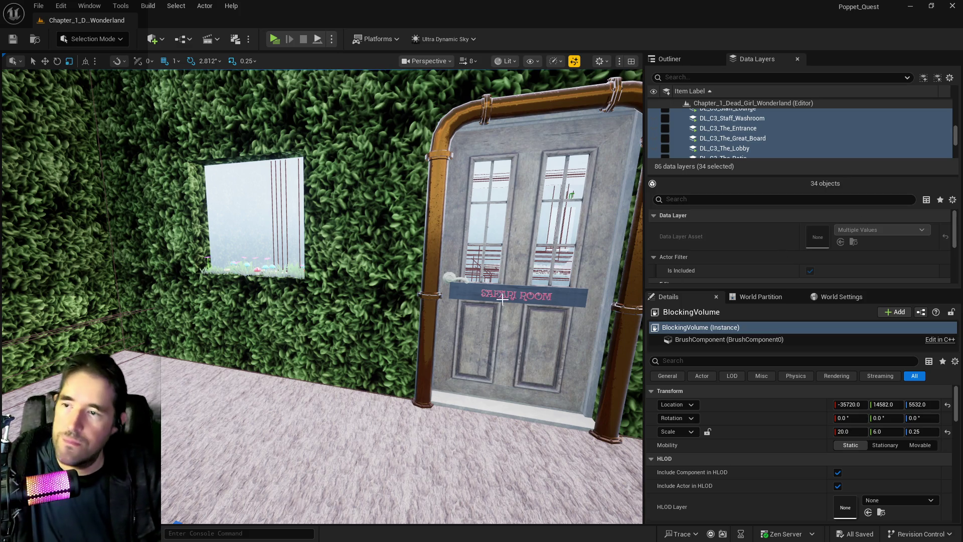
key("f")
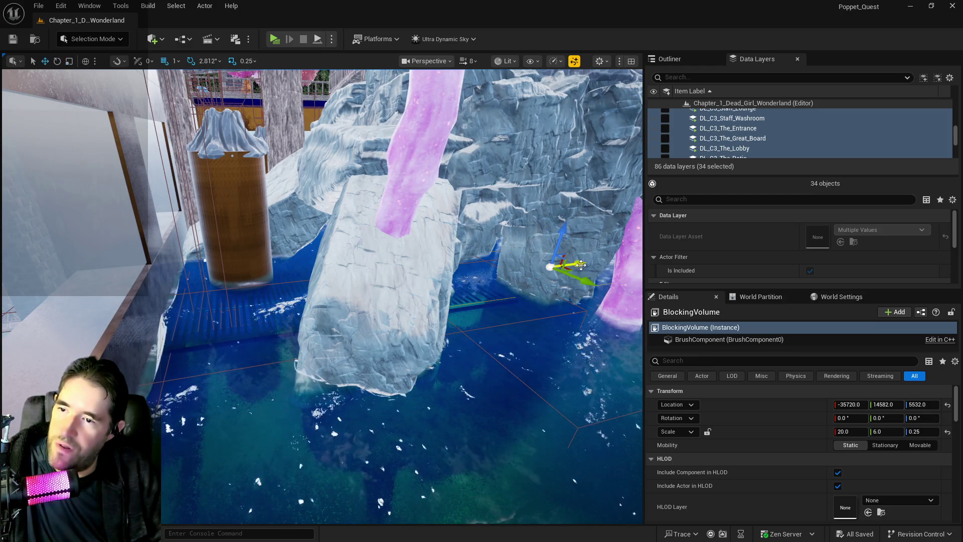
Step: Slide the blocking volume along X and try X scales of 30 and then 34
left_click_drag(581, 265, 567, 265)
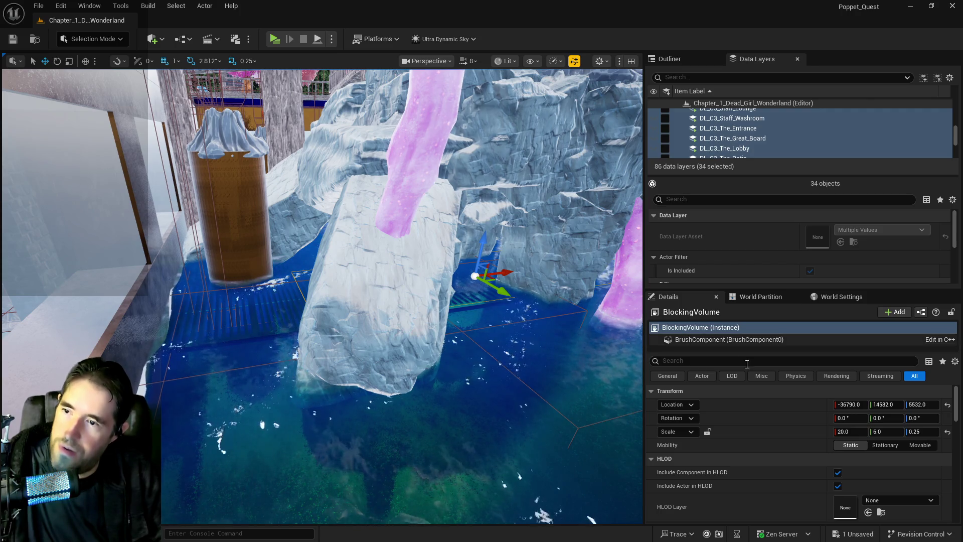
left_click(847, 432)
type("30")
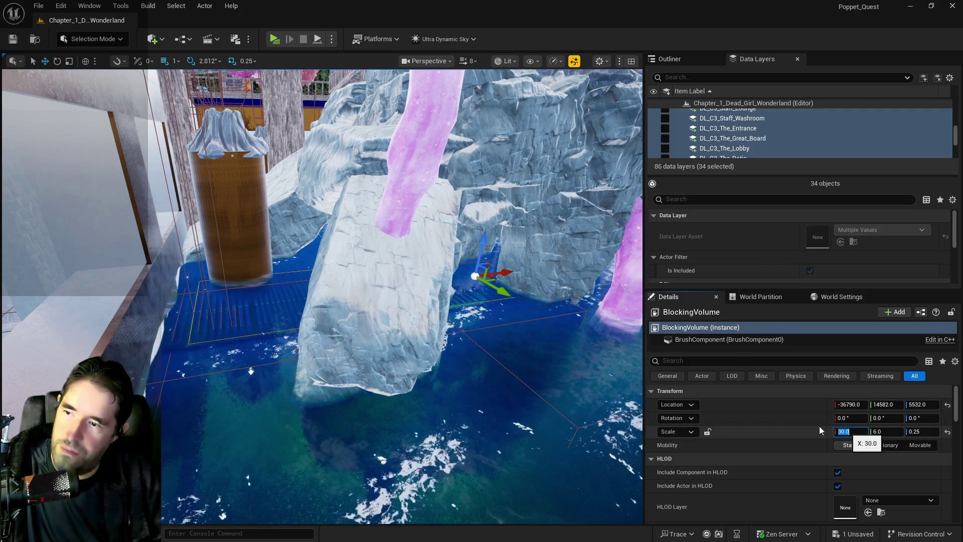
key("Return")
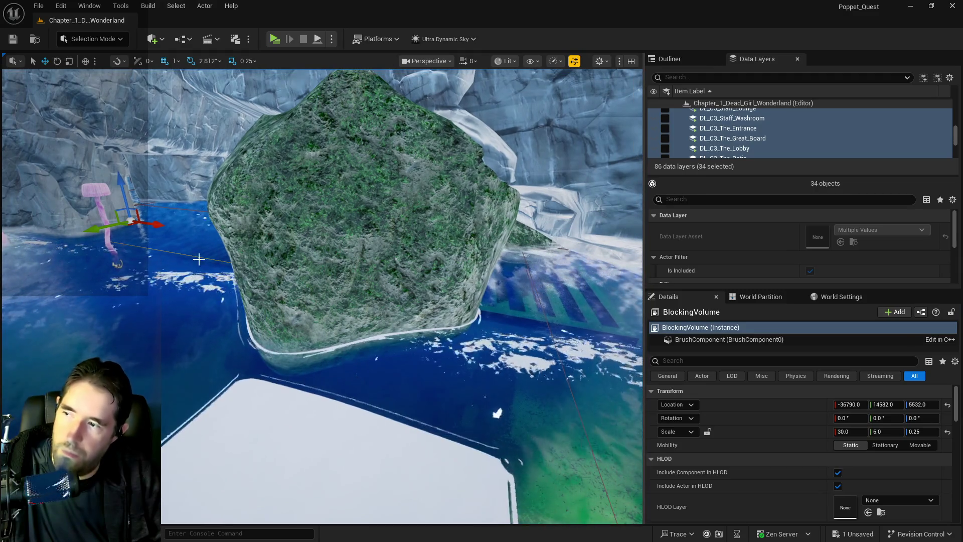
left_click_drag(150, 222, 177, 229)
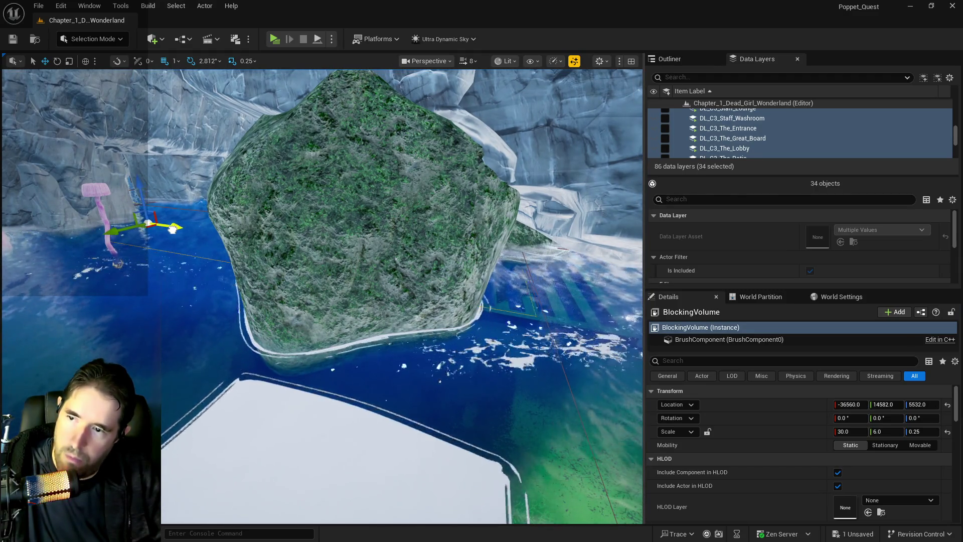
left_click(852, 430)
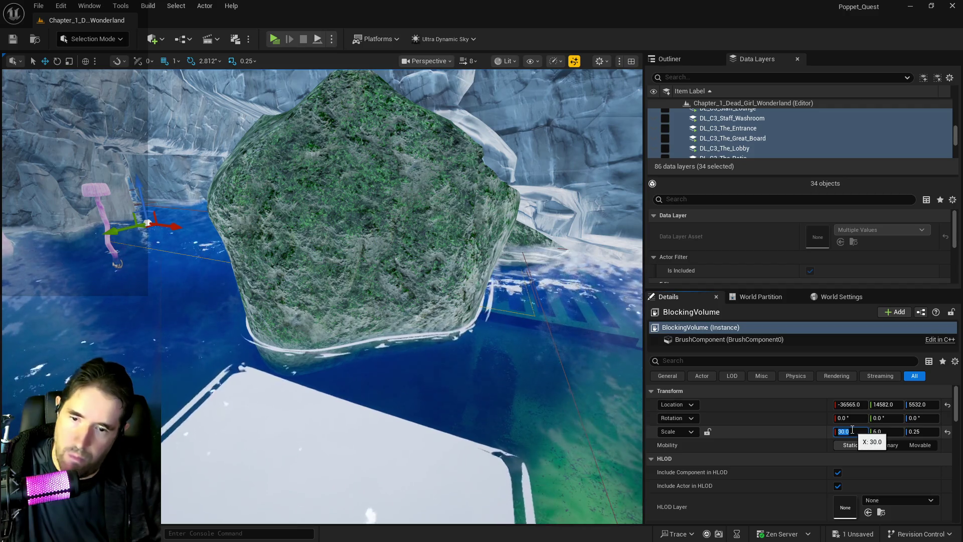
key("Return")
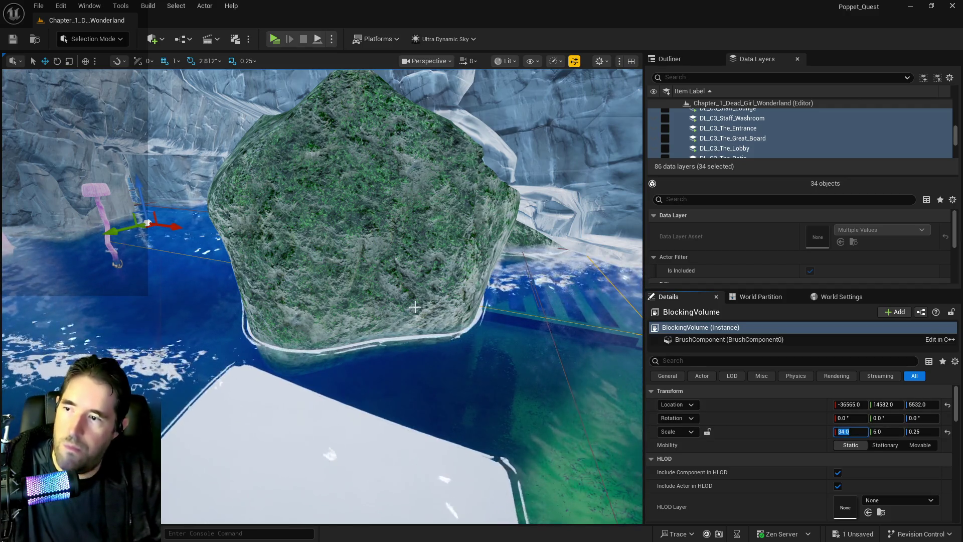
Step: Settle the blocking volume's X scale on 34 after trying 33, and fine-tune its X location to -36589
key("Up")
key("Up")
key("Up")
key("Up")
key("Up")
key("Up")
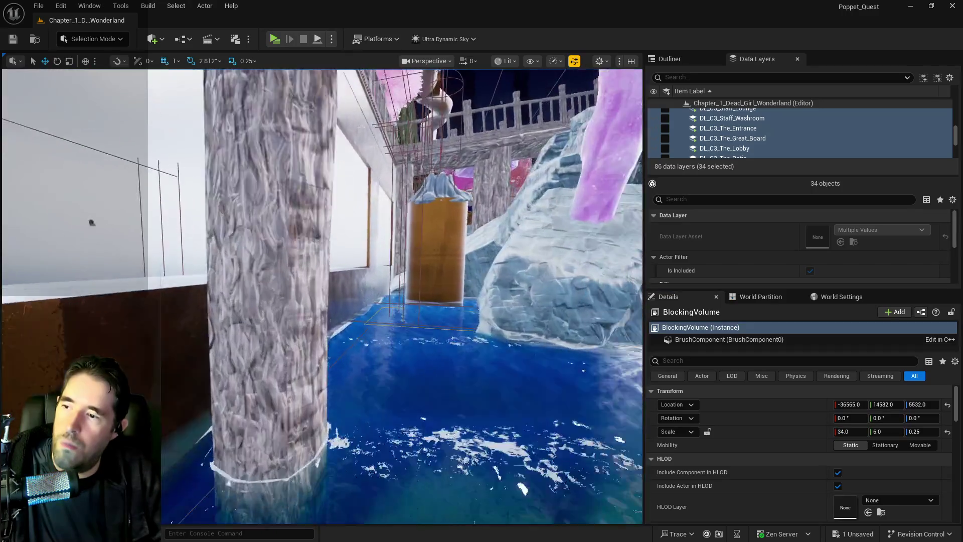
left_click(859, 435)
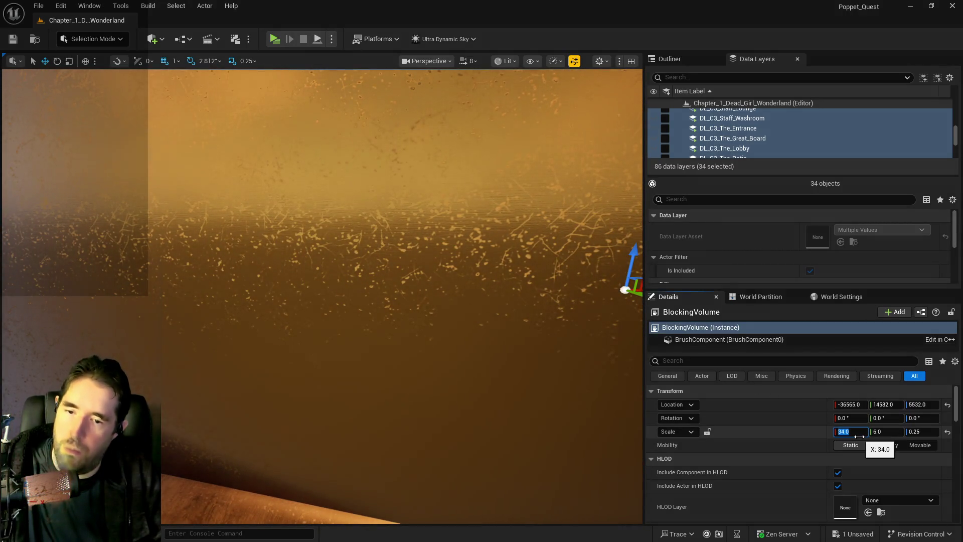
key("Return")
key("Down")
key("Down")
key("Down")
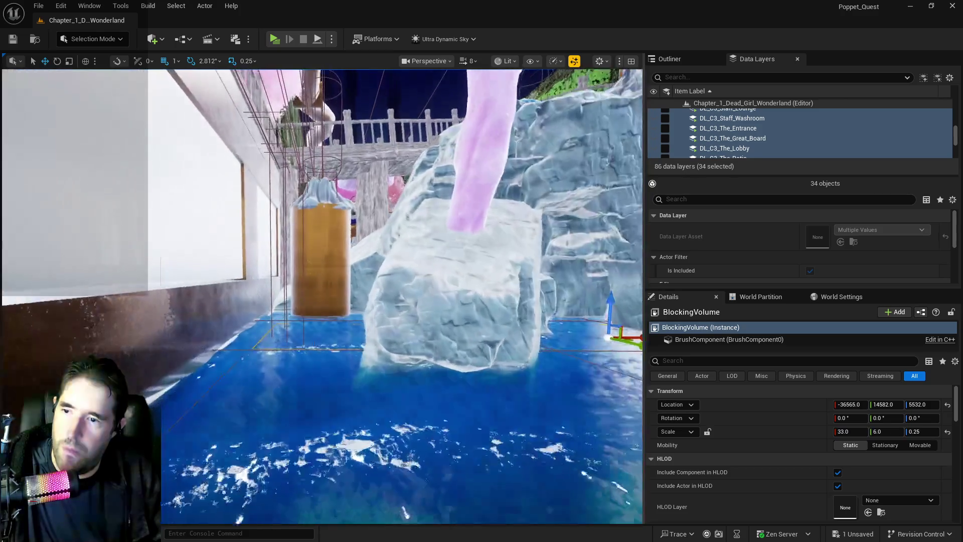
key("Right")
key("Right")
key("Right")
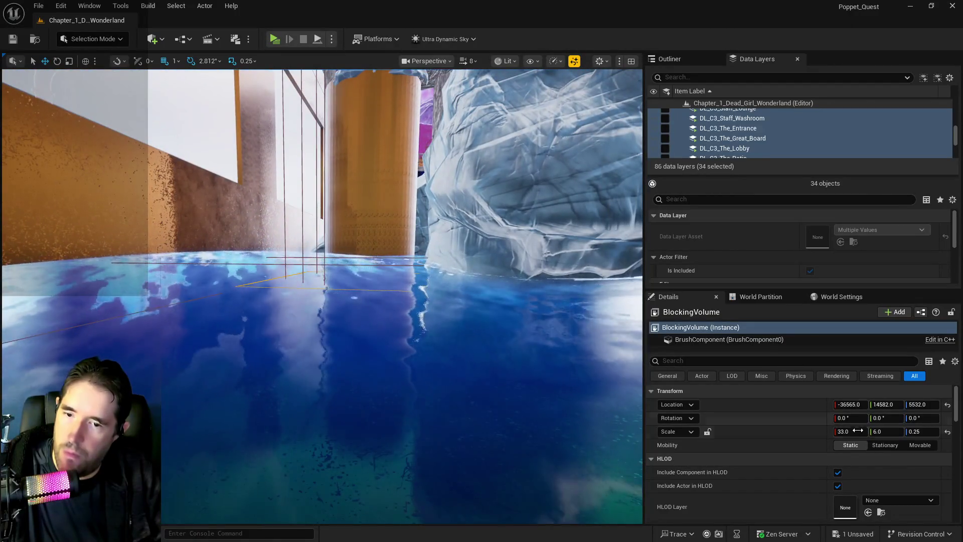
left_click(862, 429)
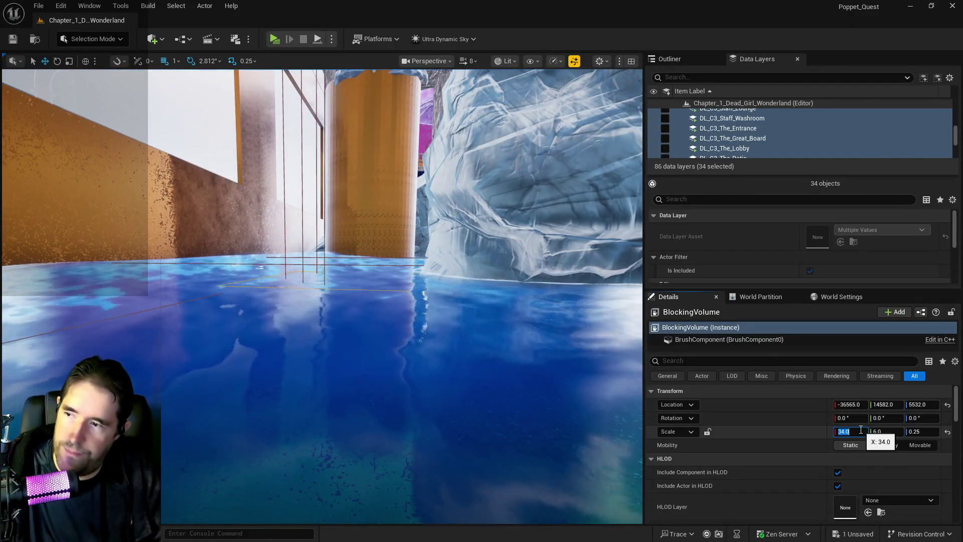
type("34")
key("Return")
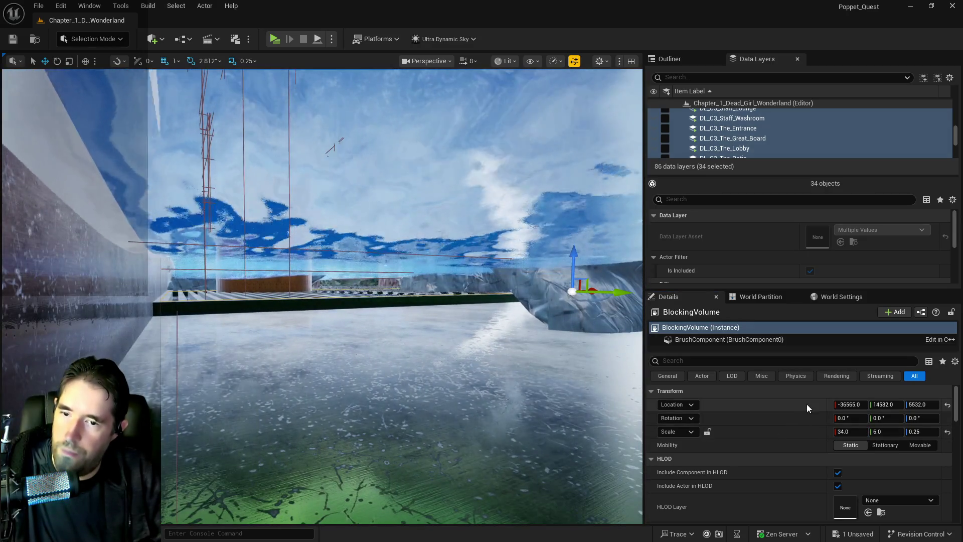
left_click_drag(851, 404, 848, 404)
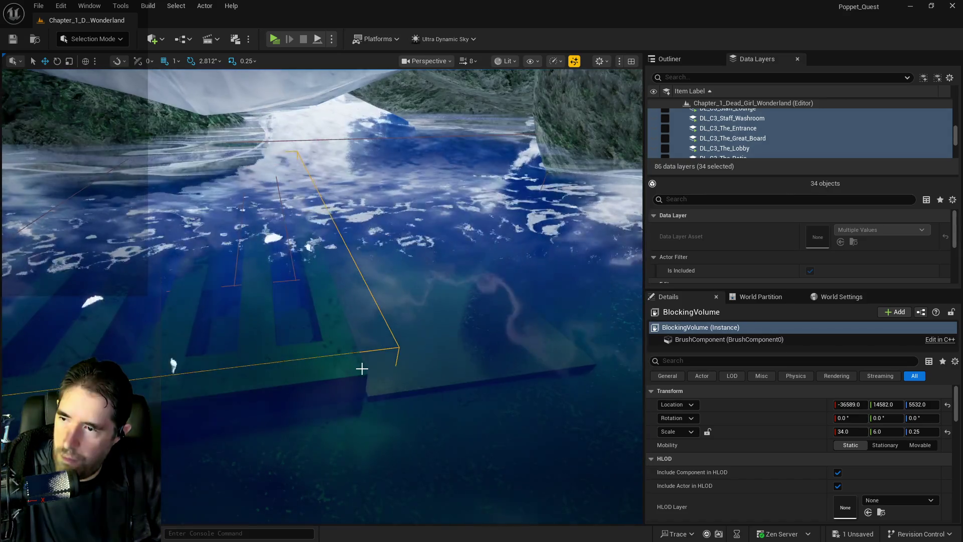
left_click(357, 364)
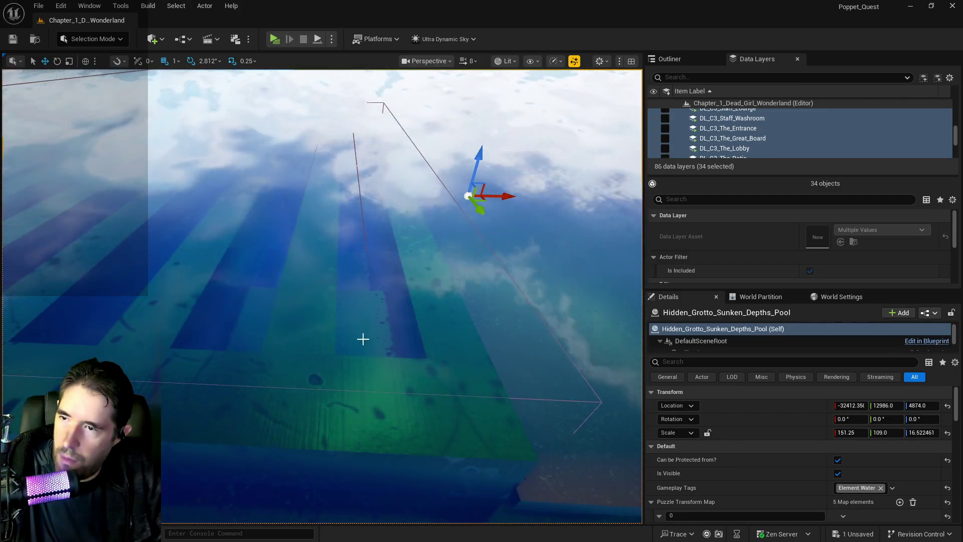
Step: Select BP_Grate_Spline3 and drag one spline point to widen the grate to the right
scroll(352, 341, "up", 5)
left_click(416, 340)
scroll(416, 340, "down", 10)
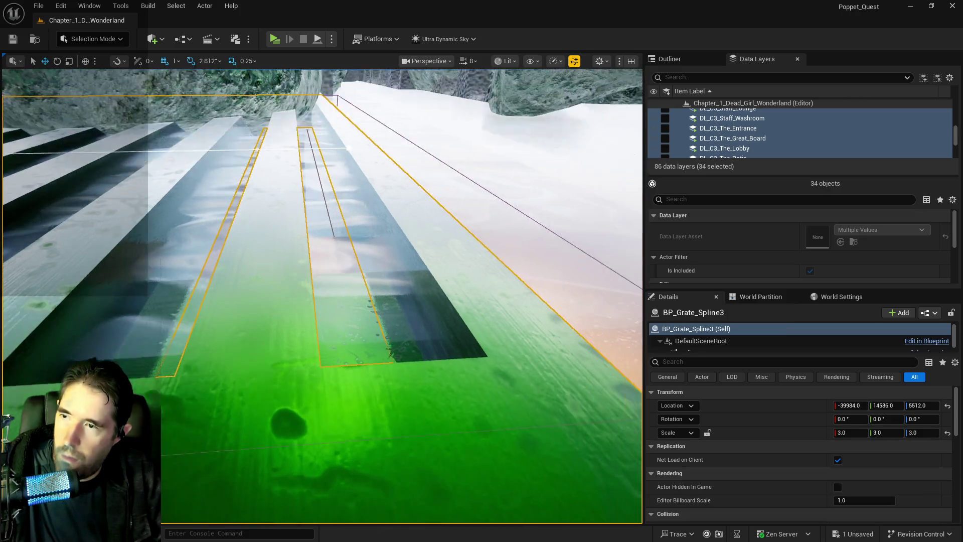
scroll(419, 331, "up", 3)
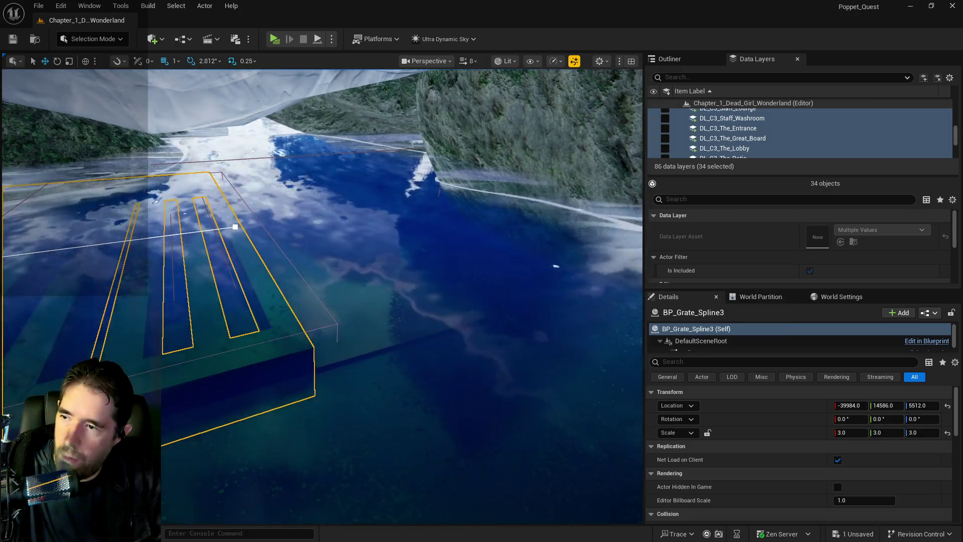
left_click(328, 239)
left_click_drag(354, 233, 371, 237)
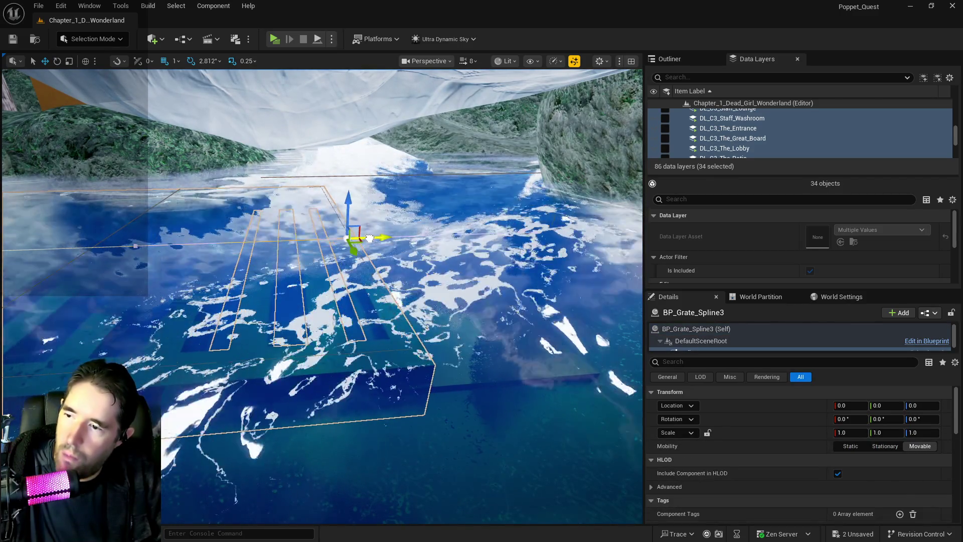
Step: Save the level and select the blocking volume over the water
scroll(372, 238, "up", 3)
left_click_drag(394, 281, 625, 146)
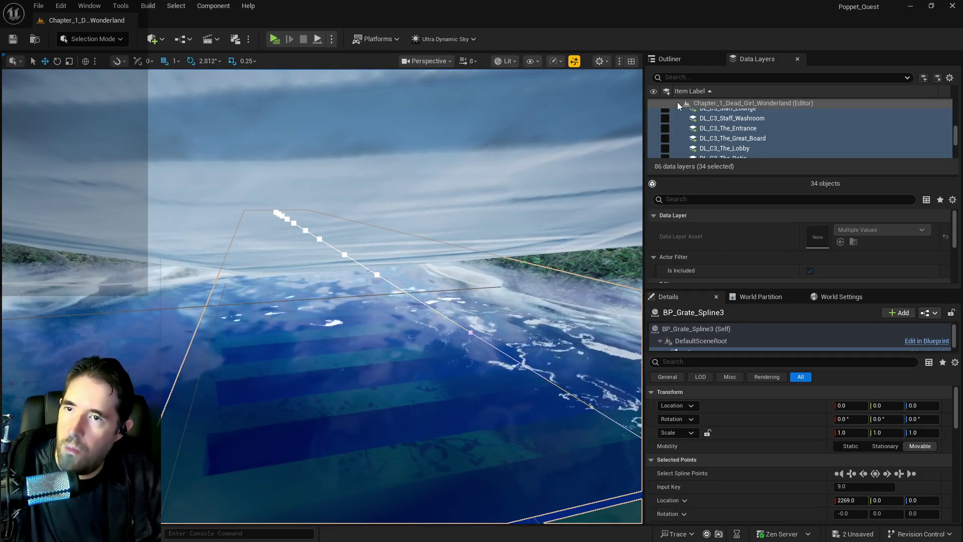
key("ctrl+s")
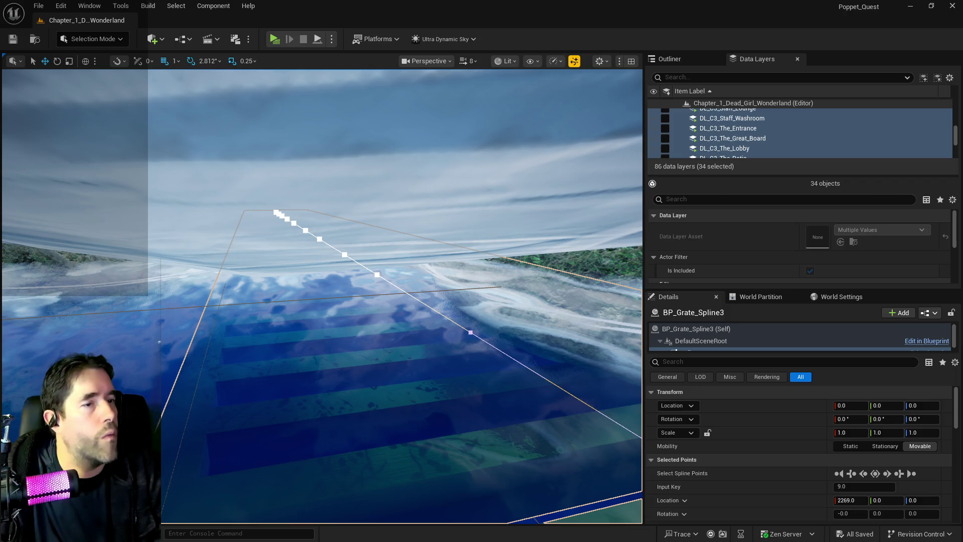
mouse_move(321, 301)
left_mouse_down()
mouse_move(301, 191)
mouse_move(321, 211)
mouse_move(467, 282)
mouse_move(385, 258)
left_mouse_up()
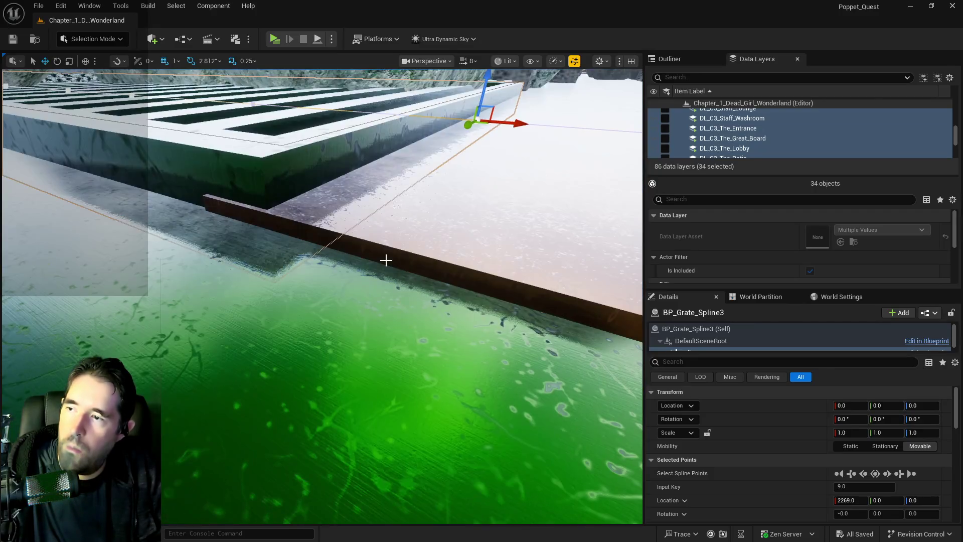
left_click(280, 146)
mouse_move(280, 146)
left_mouse_down()
mouse_move(273, 152)
mouse_move(365, 151)
left_mouse_up()
Step: Frame BlockingVolume6, set its X scale to 17, and slide it along X
key("f")
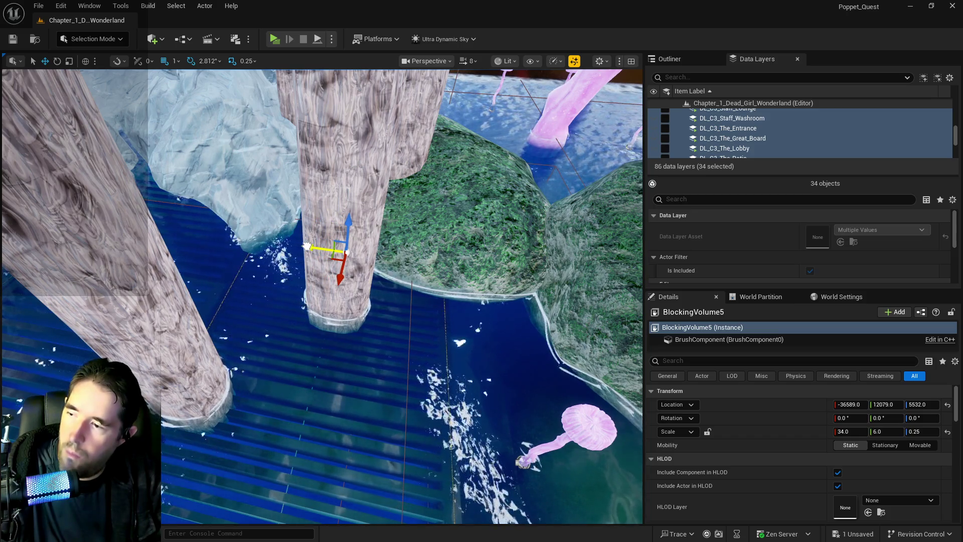
mouse_move(307, 247)
left_mouse_down()
mouse_move(467, 233)
mouse_move(293, 243)
mouse_move(216, 213)
left_mouse_up()
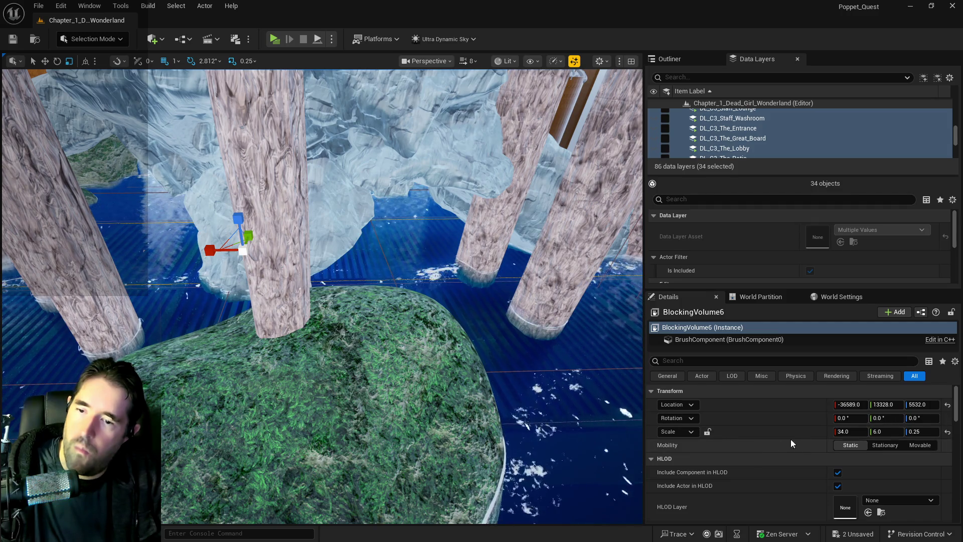
left_click(848, 432)
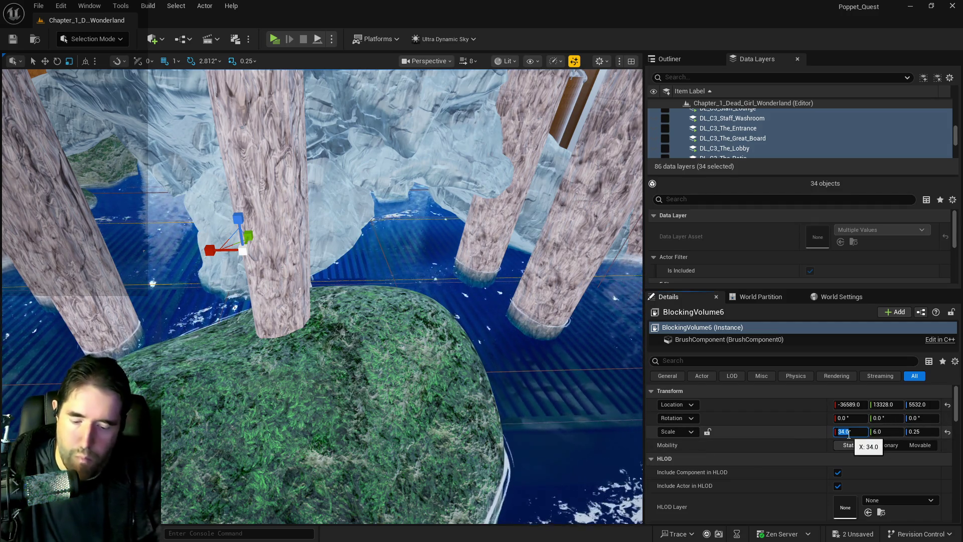
type("17")
key("Return")
left_click(44, 61)
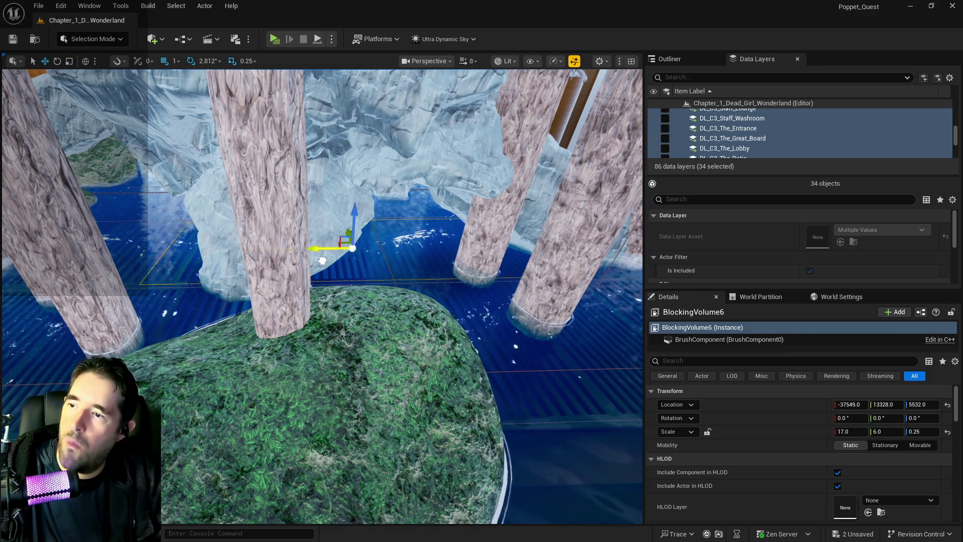
mouse_move(431, 270)
left_mouse_down()
mouse_move(321, 246)
mouse_move(372, 296)
mouse_move(601, 445)
left_mouse_up()
Step: Raise BlockingVolume6's X scale to 20, leaving it at -38141, 13328, 5532
scroll(602, 446, "up", 6)
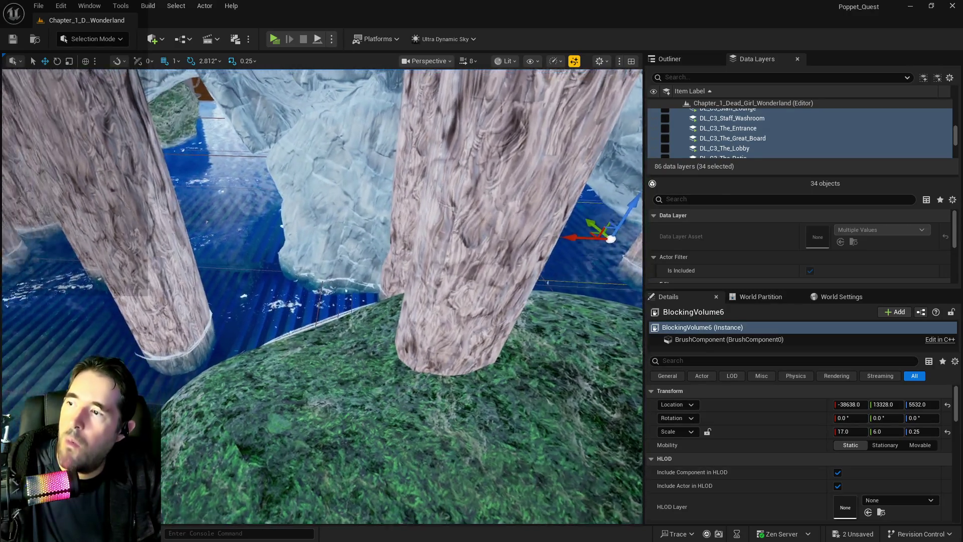
mouse_move(321, 296)
left_mouse_down()
mouse_move(302, 281)
mouse_move(311, 311)
mouse_move(331, 302)
mouse_move(326, 322)
mouse_move(311, 296)
left_mouse_up()
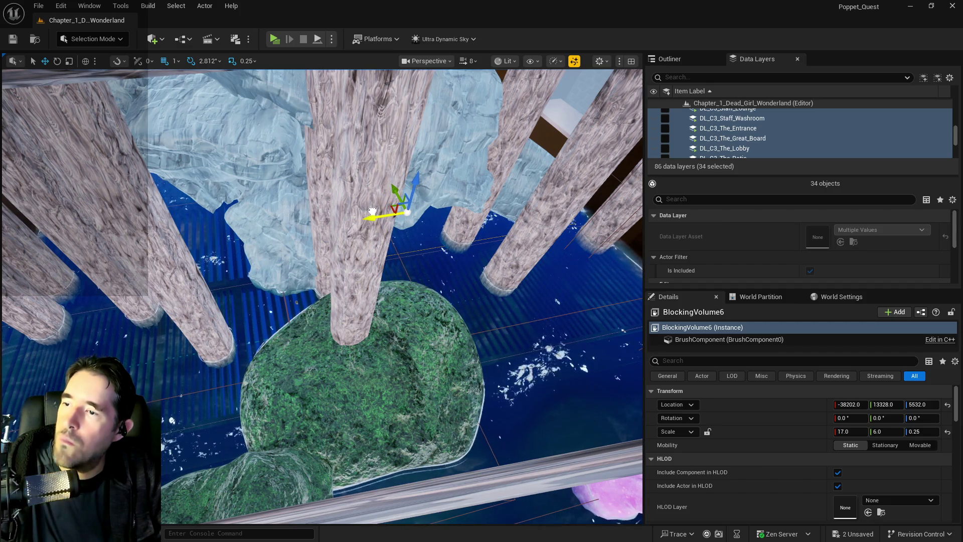
left_click(848, 432)
type("20")
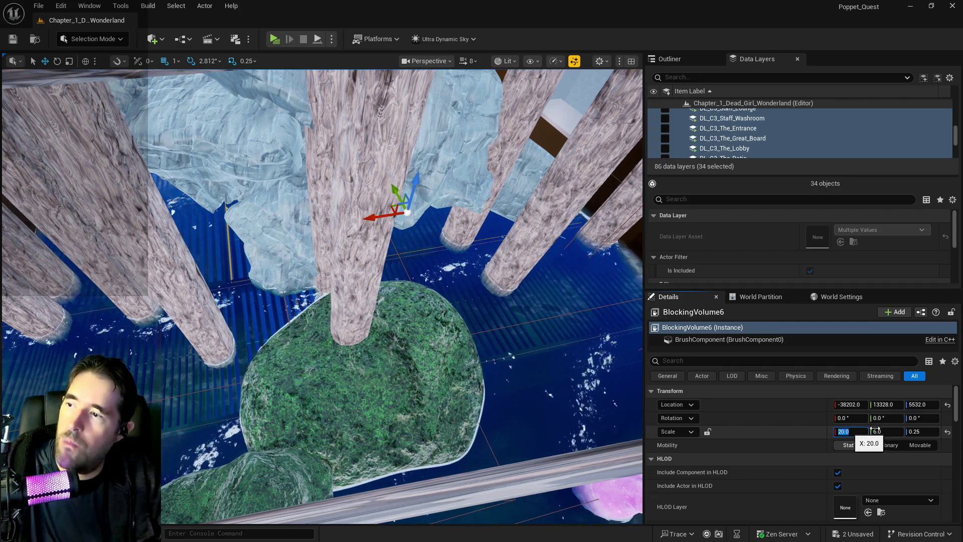
key("Return")
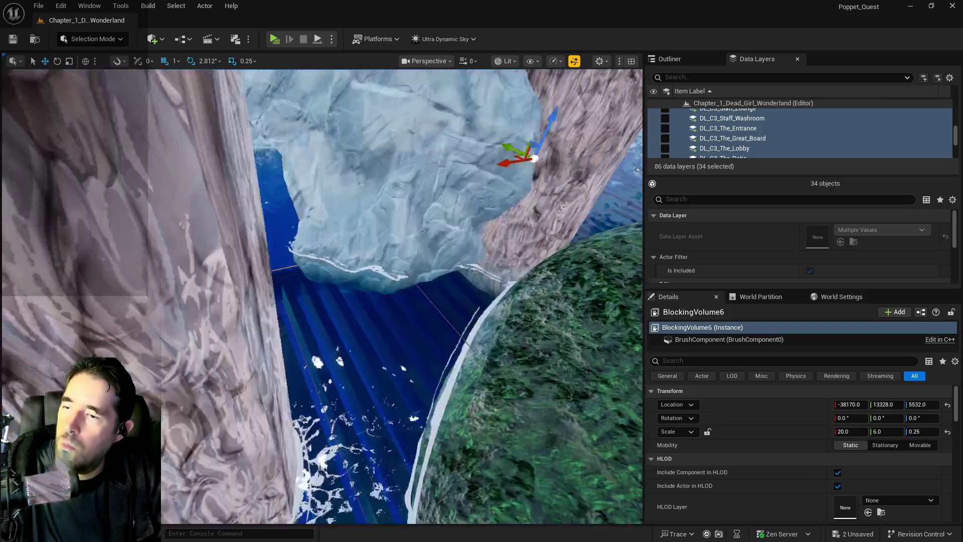
key("w")
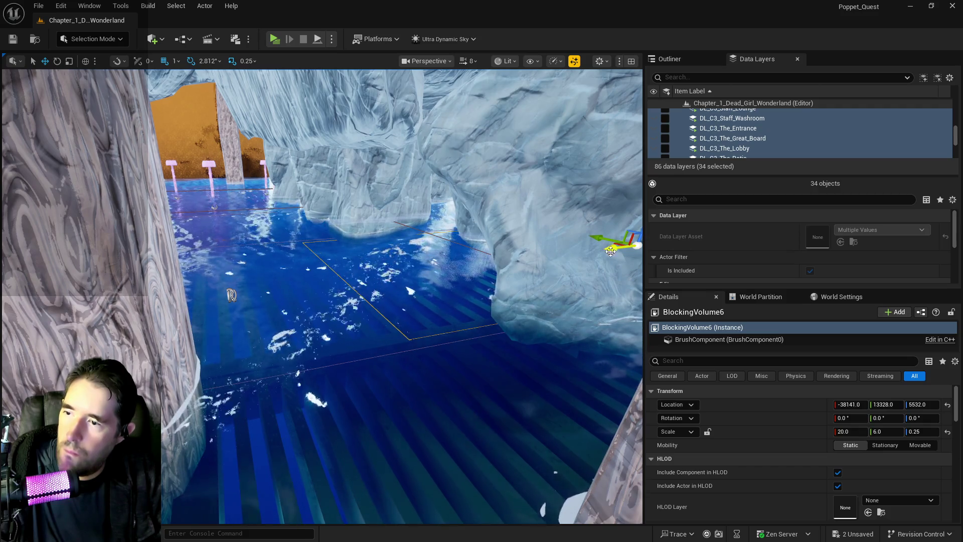
scroll(587, 256, "down", 3)
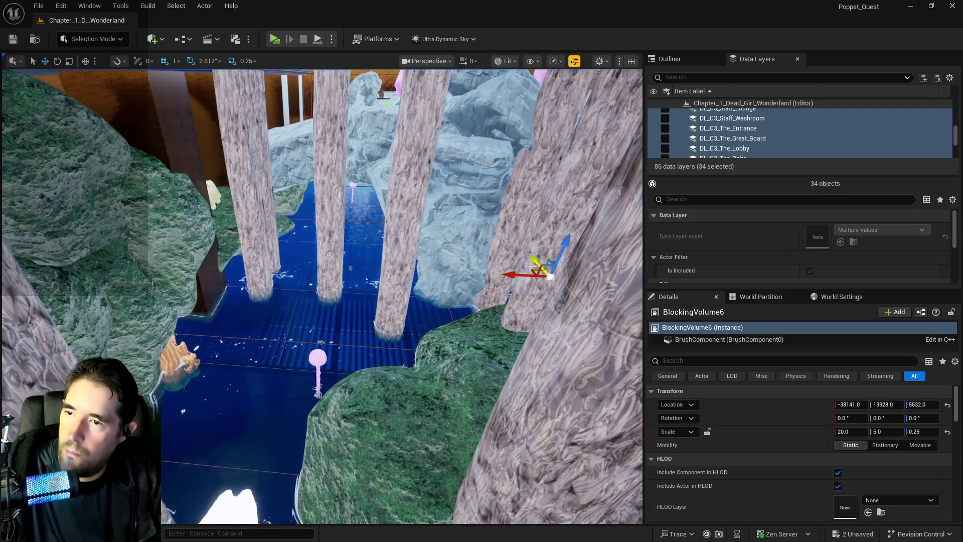
Step: Move in toward the pillars and set BlockingVolume7's X scale to 15
left_click_drag(340, 288, 228, 270)
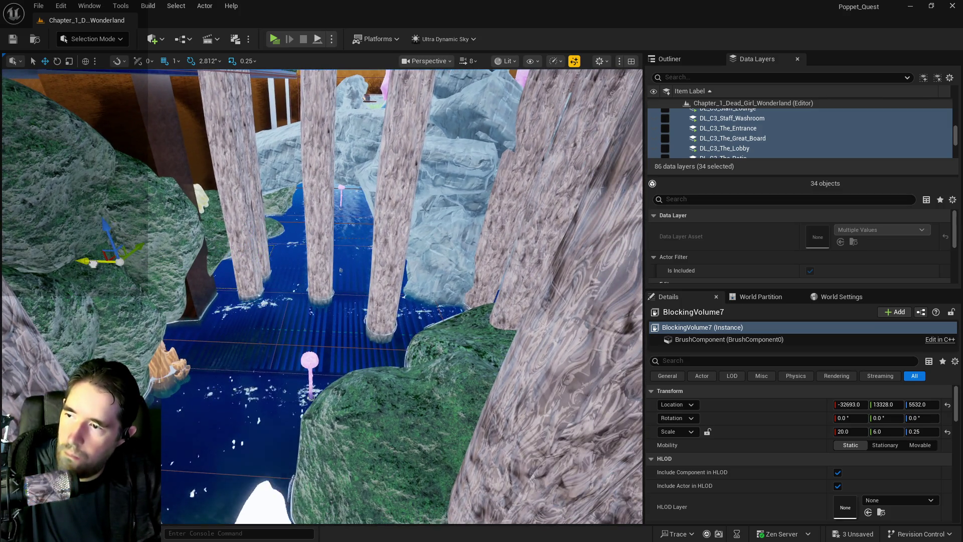
mouse_move(115, 262)
left_mouse_down()
mouse_move(129, 236)
mouse_move(142, 240)
left_mouse_up()
left_click_drag(198, 250, 197, 250)
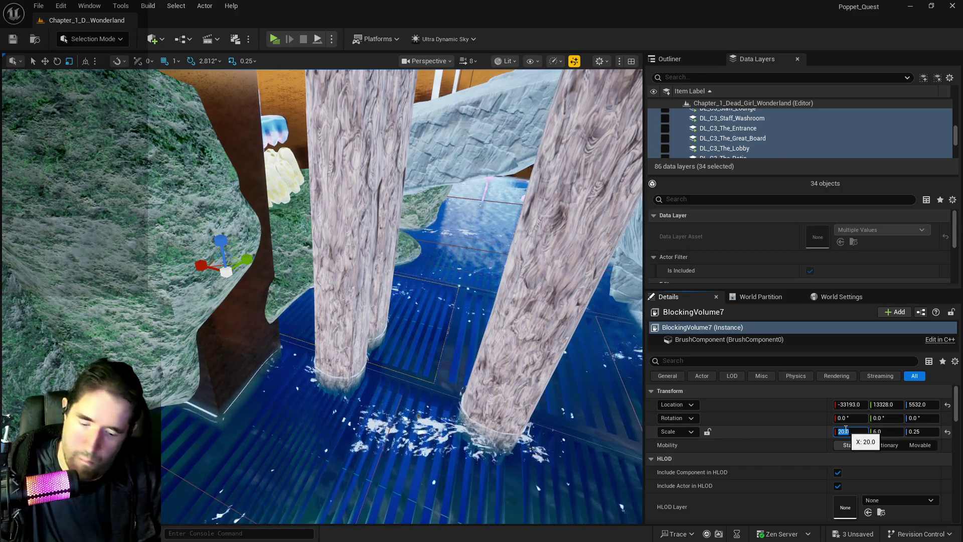
type("15")
key("Return")
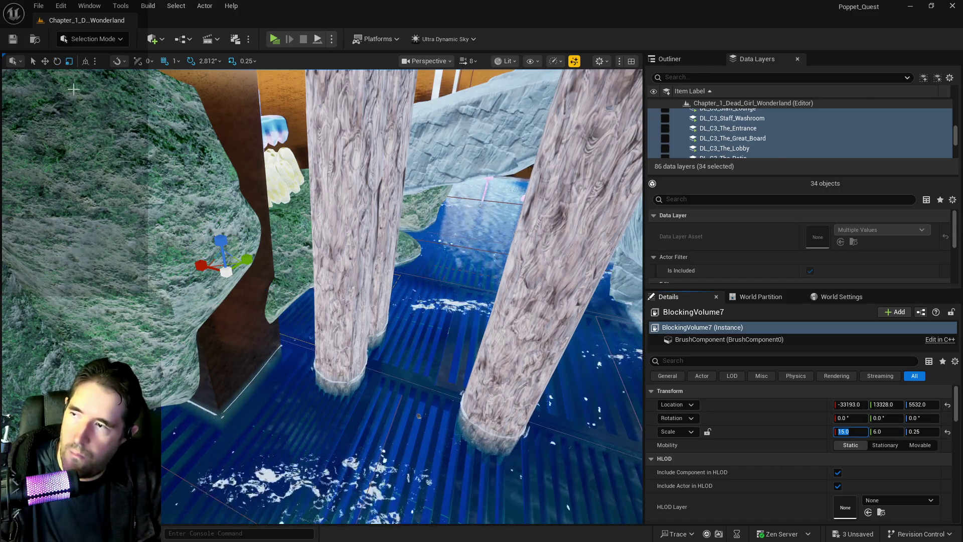
left_click(34, 62)
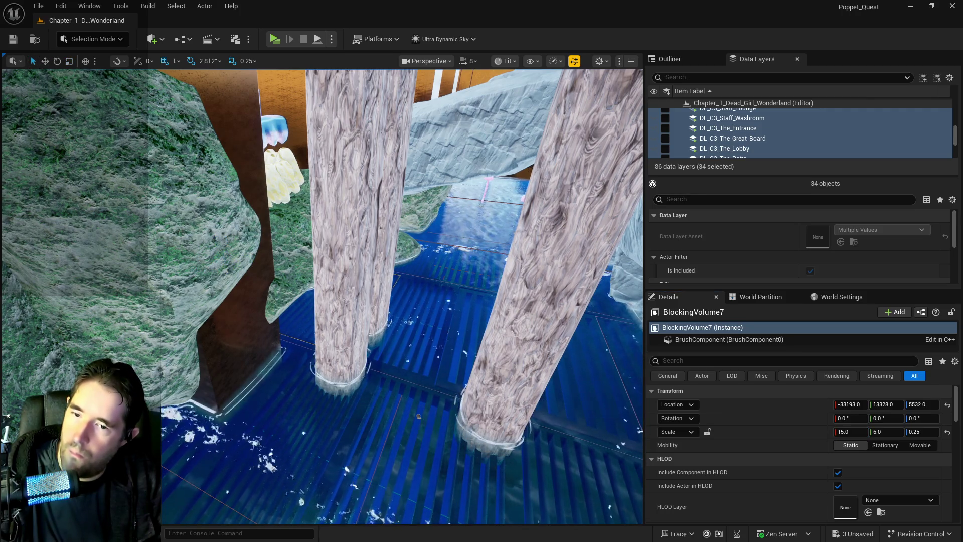
Step: Undo the scale change, redo it back to 15 from the Edit menu, and fly past the pillars
key("ctrl+z")
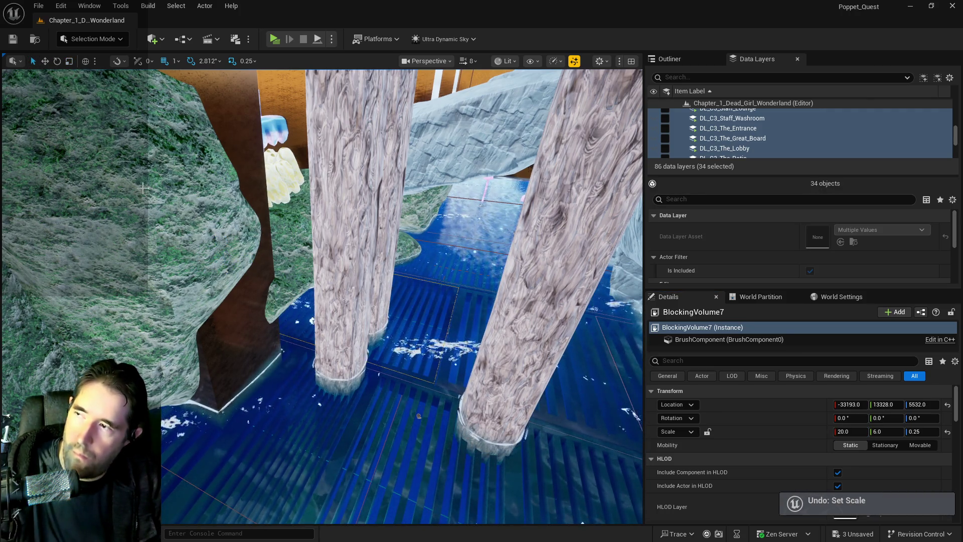
left_click(60, 6)
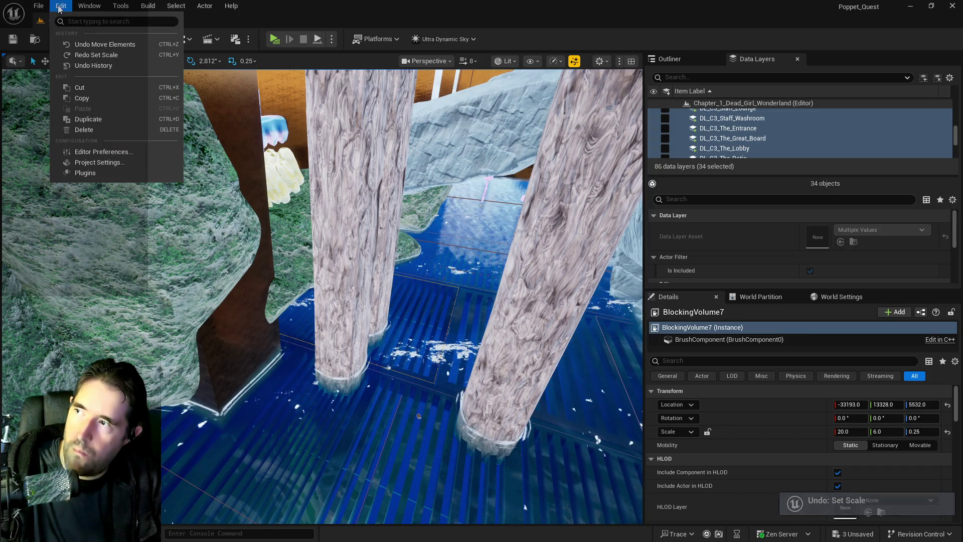
left_click(83, 56)
key("Up")
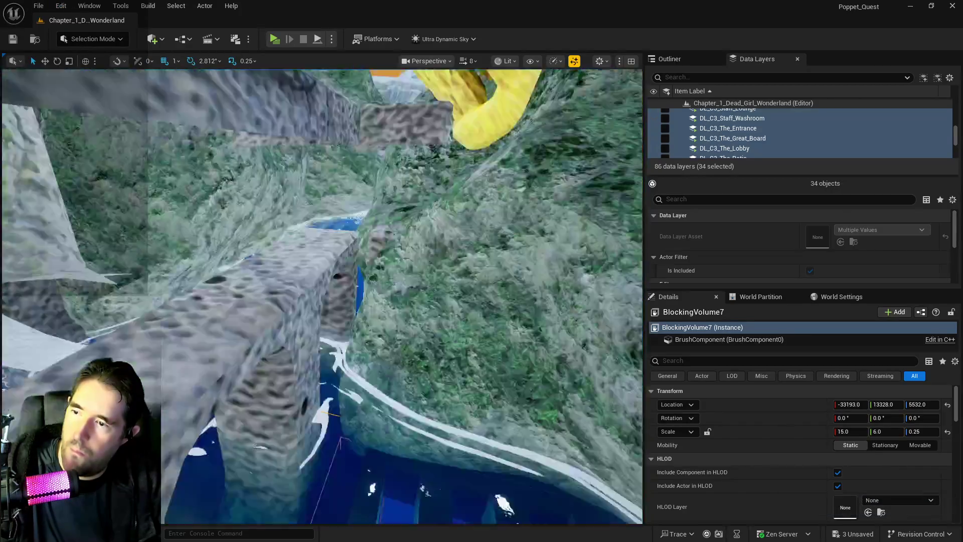
key("Up")
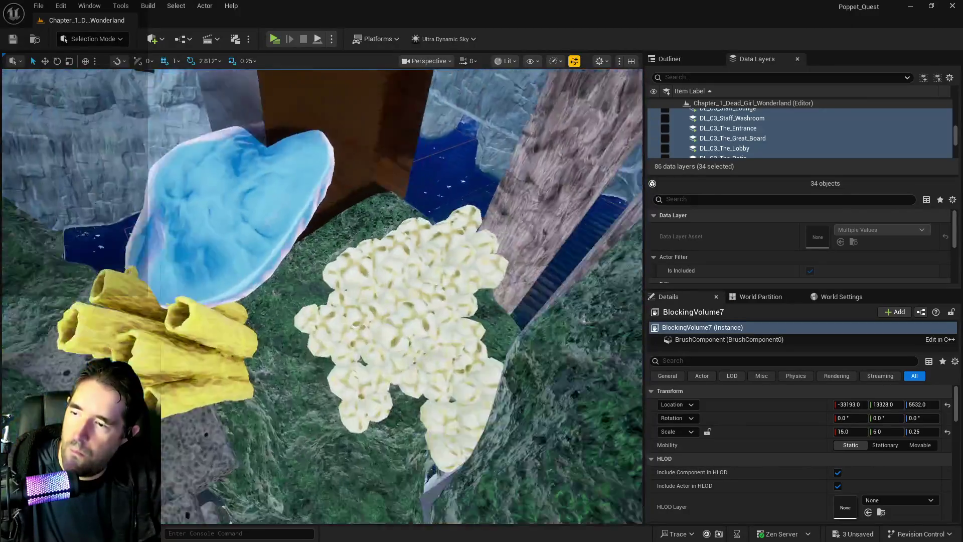
key("Up")
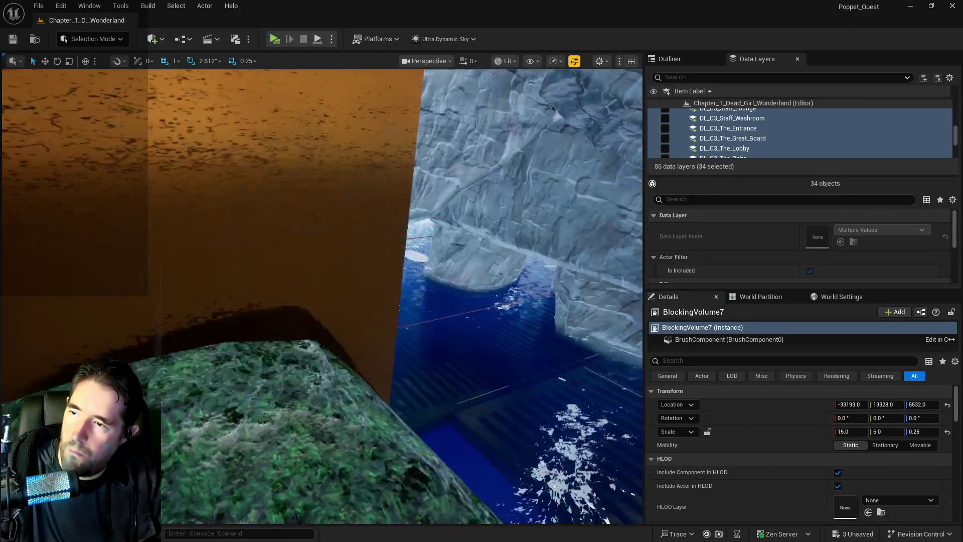
key("Up")
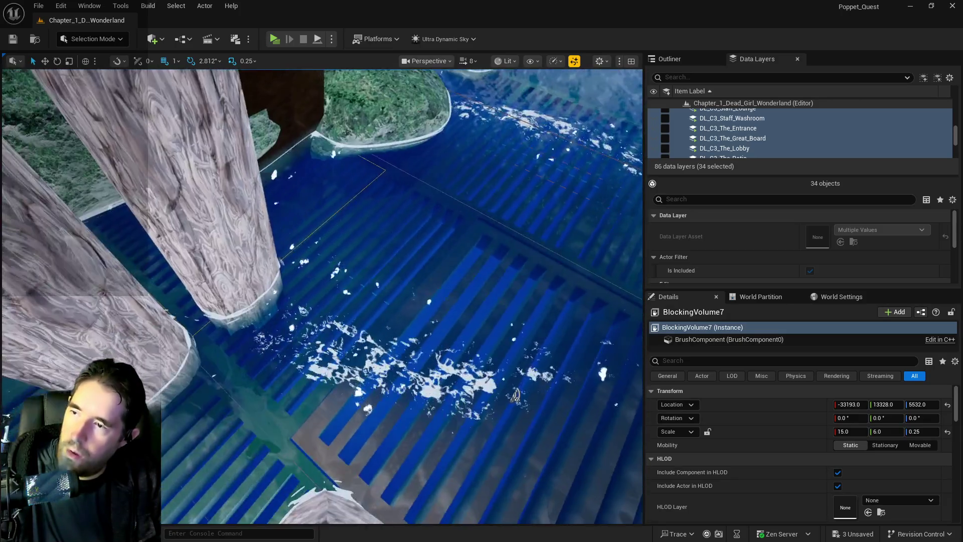
key("Up")
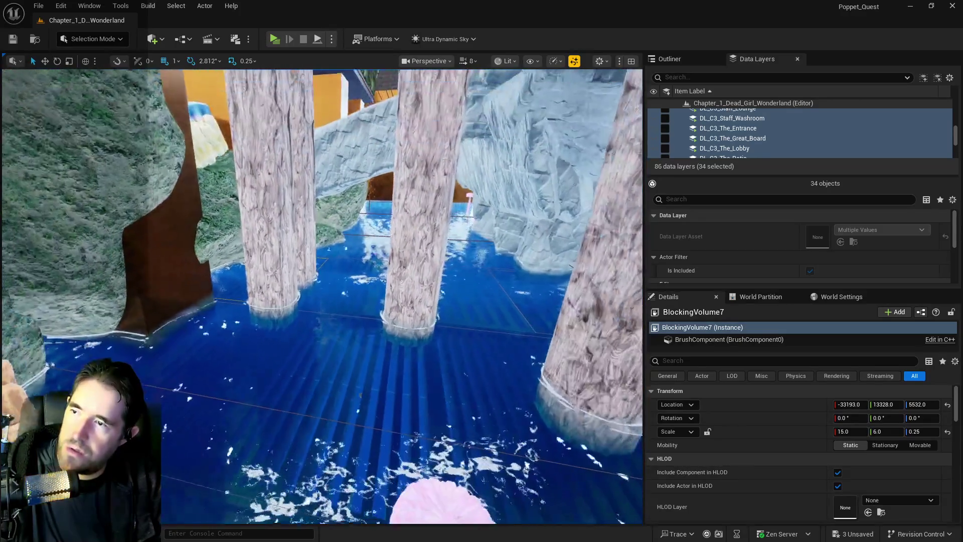
Step: Reselect BlockingVolume7 by the pool pillars and slide it along X
left_click(320, 255)
key("Up")
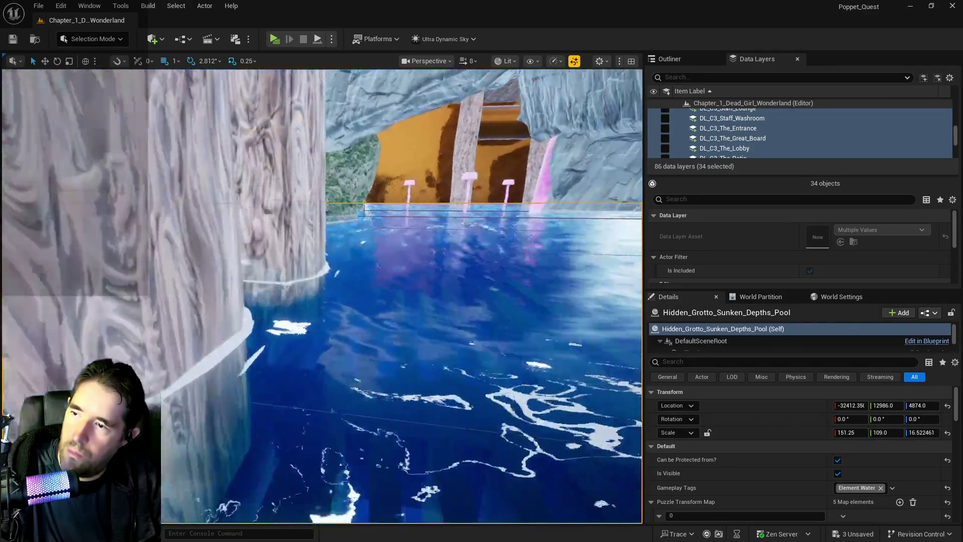
key("Up")
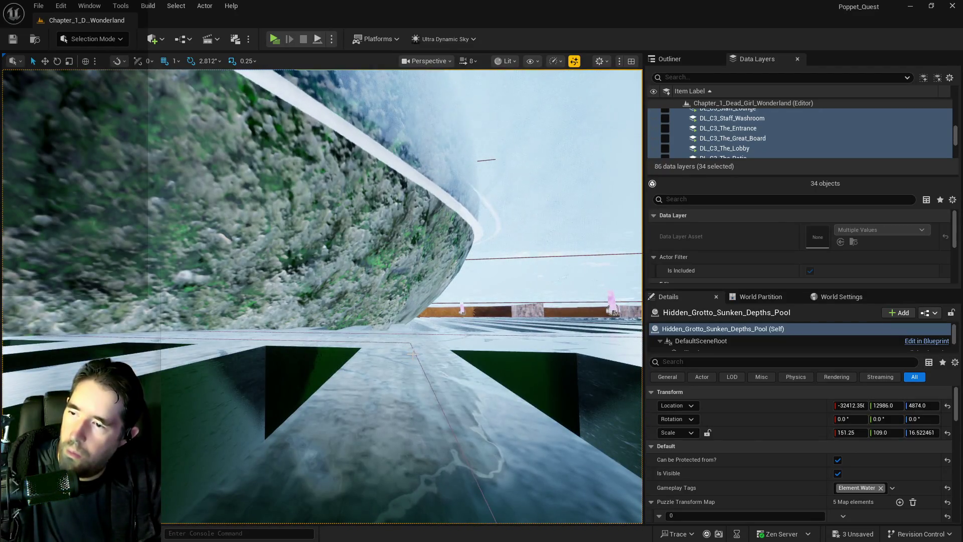
left_click(416, 354)
key("Up")
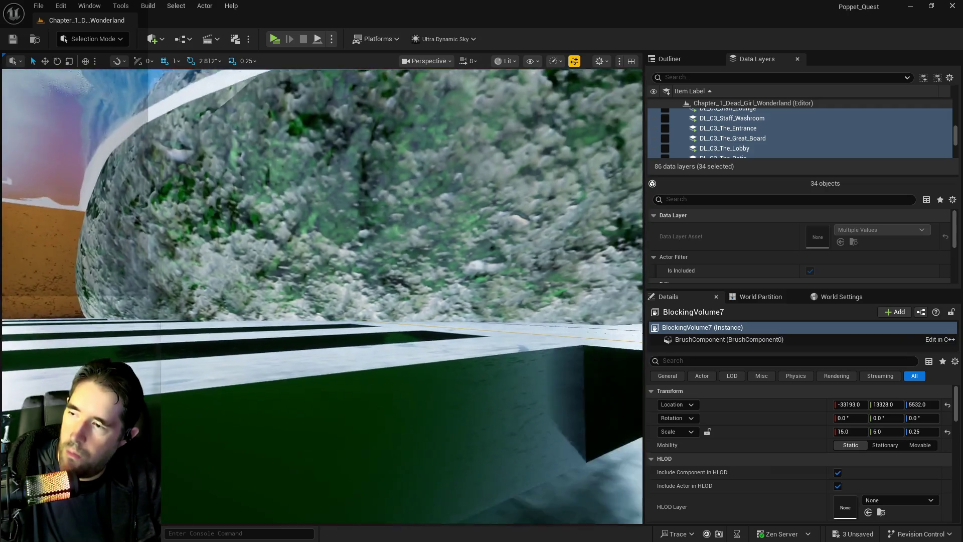
key("Up")
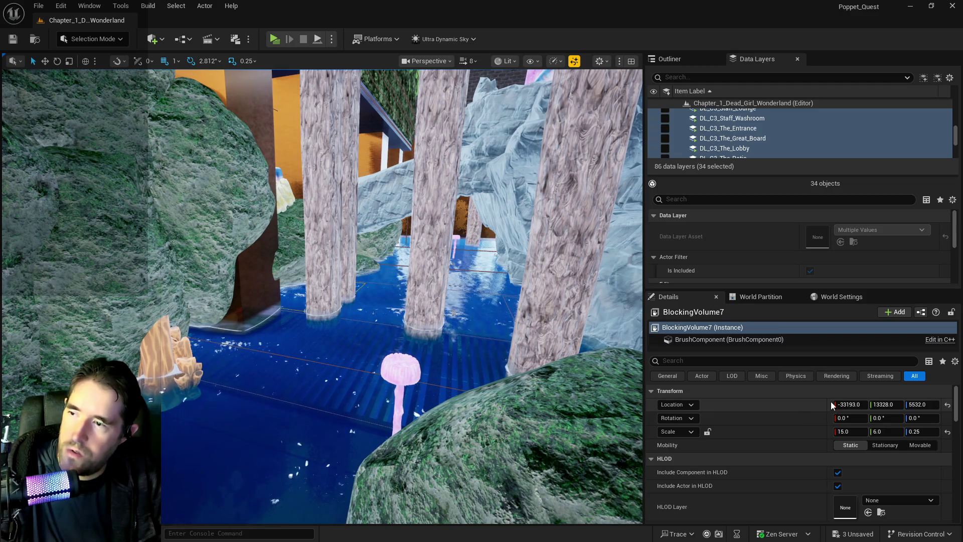
mouse_move(841, 404)
left_mouse_down()
mouse_move(853, 404)
mouse_move(843, 404)
left_mouse_up()
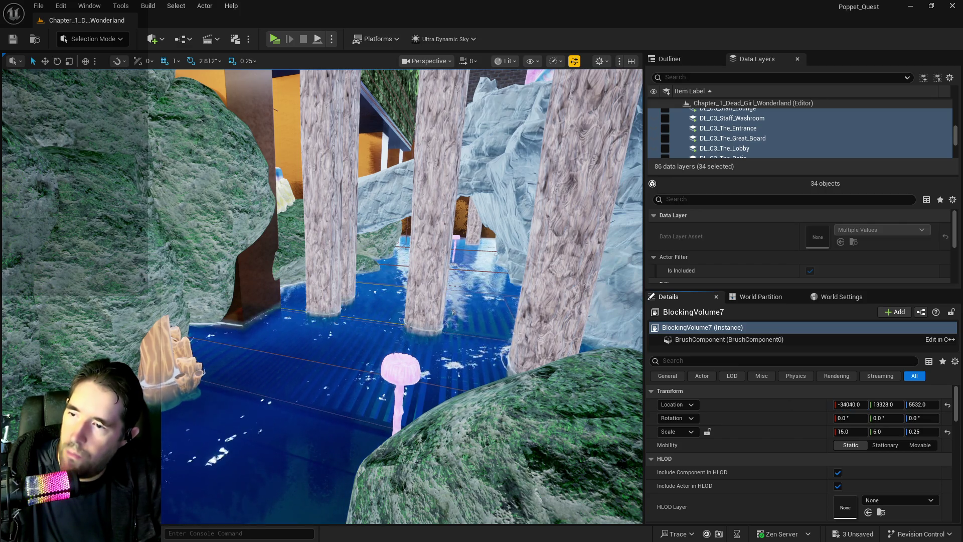
key("Up")
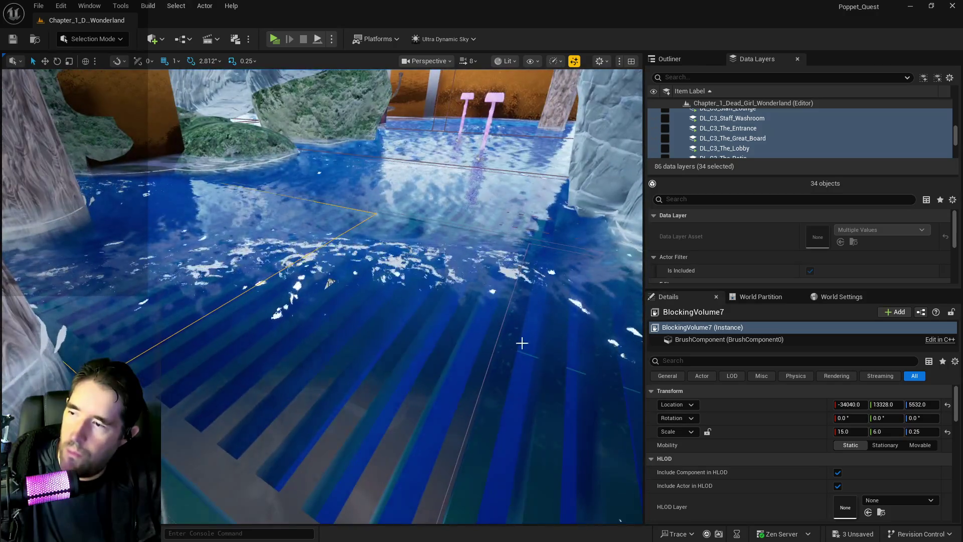
key("Down")
mouse_move(858, 404)
left_mouse_down()
mouse_move(883, 404)
mouse_move(859, 404)
left_mouse_up()
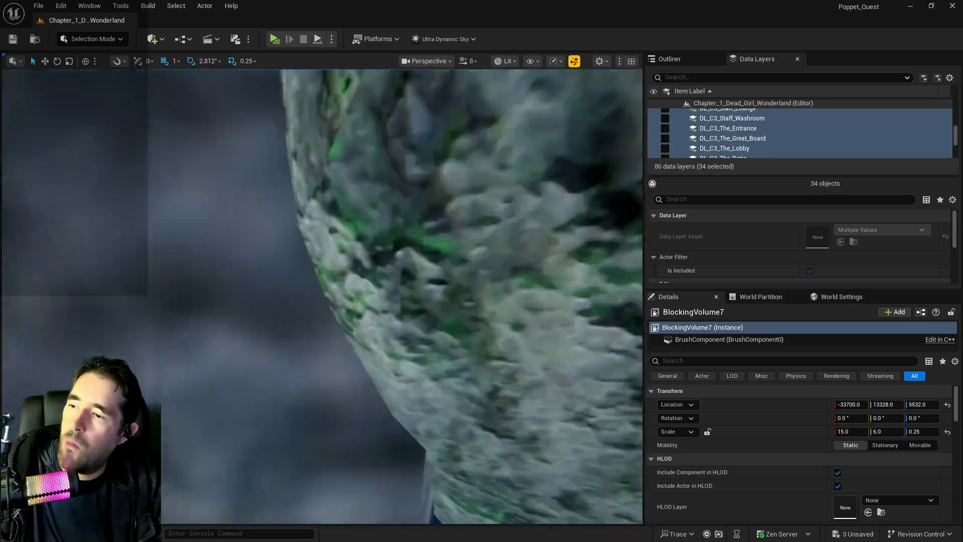
Step: Reduce BlockingVolume7's X scale from 15 to 12
key("w")
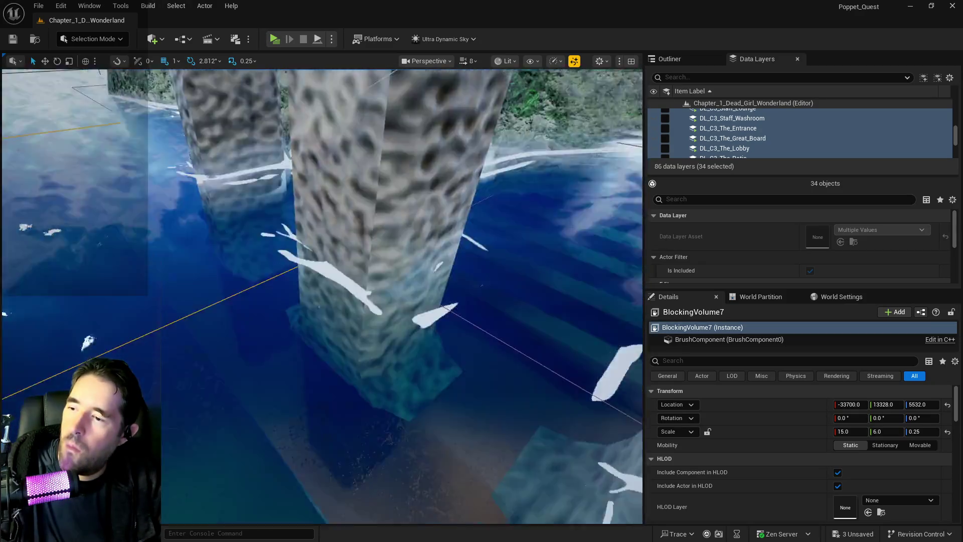
key("w")
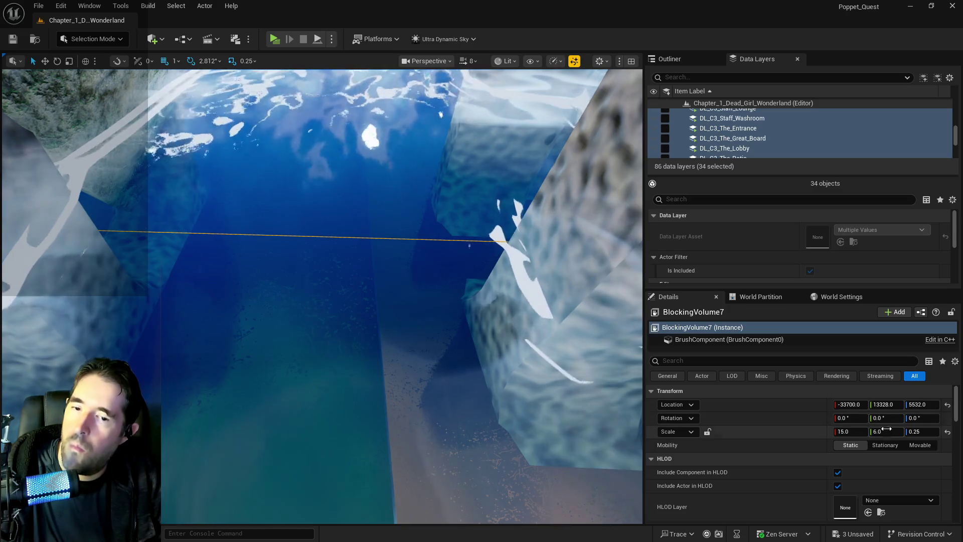
left_click_drag(847, 431, 850, 433)
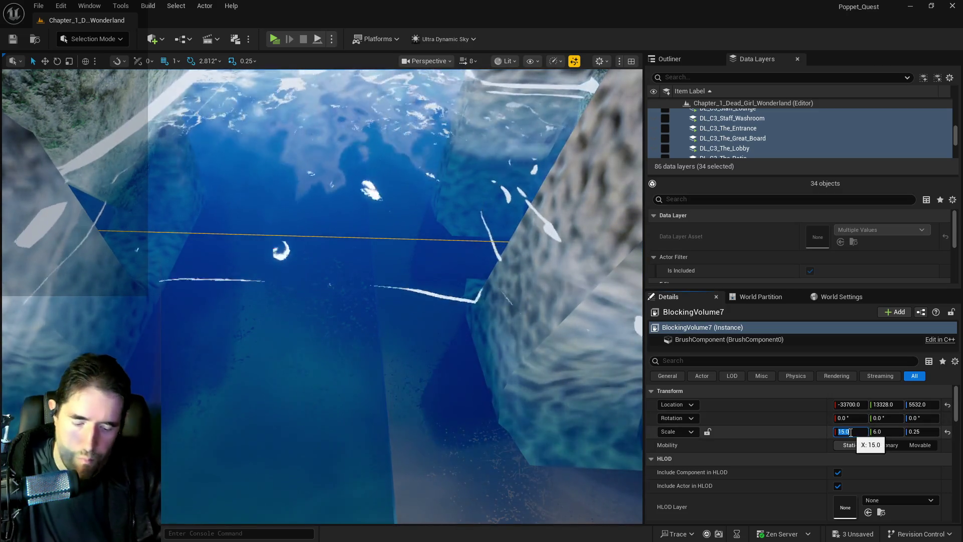
type("1")
left_click(851, 432)
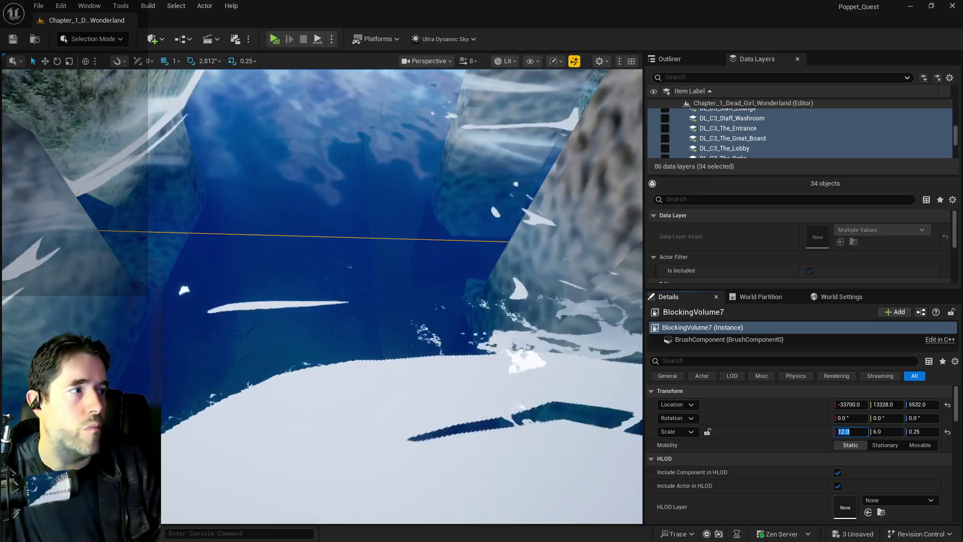
key("Return")
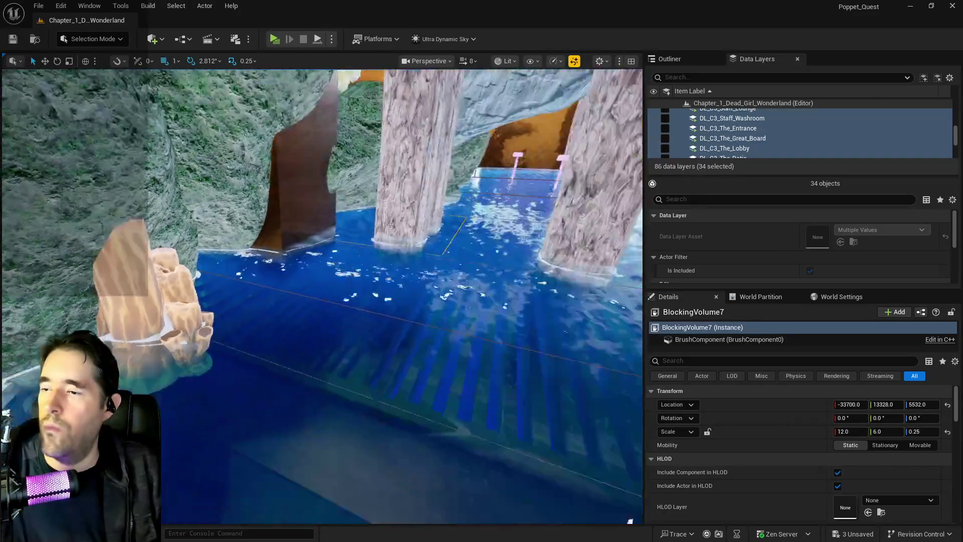
Step: Set BlockingVolume7's X location to -34000
key("w")
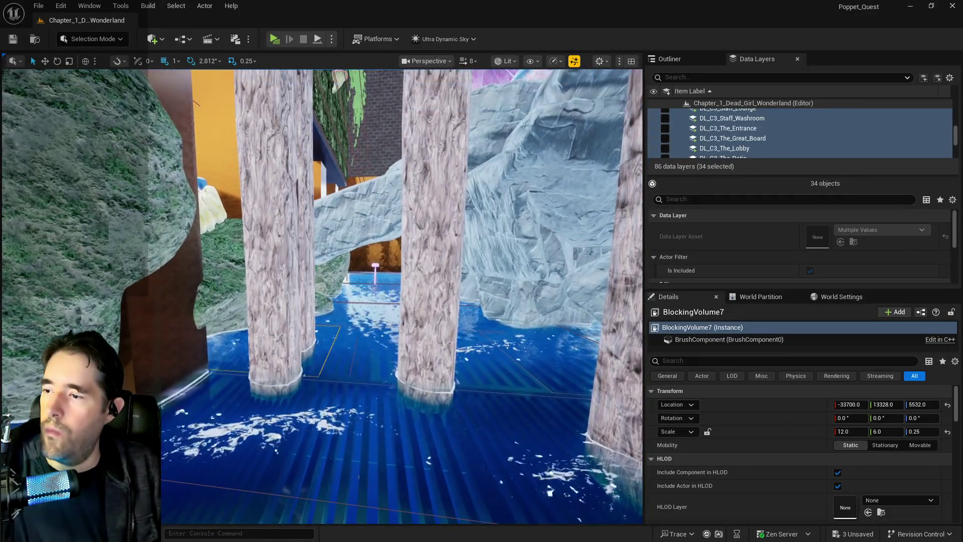
left_click(851, 405)
type("-33675")
key("Return")
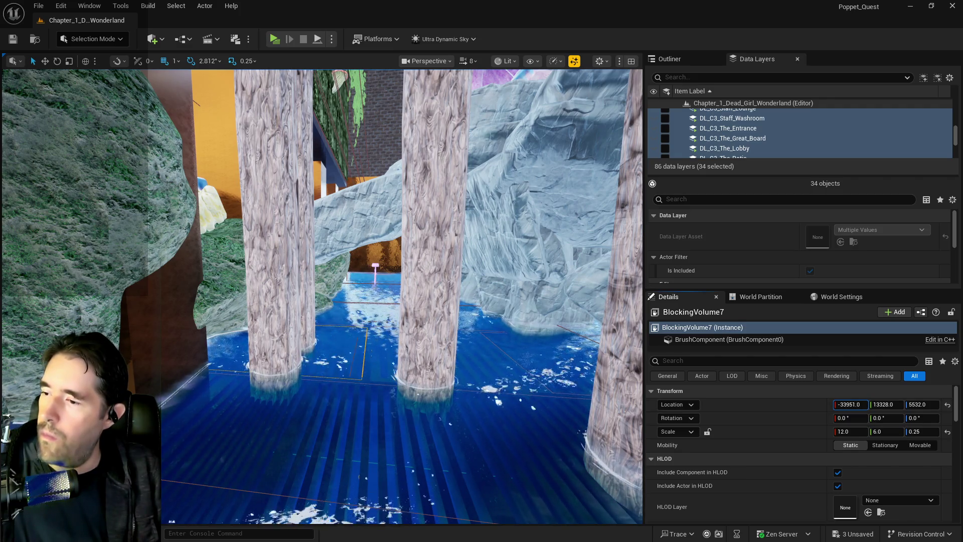
type("-34000")
key("Return")
key("w")
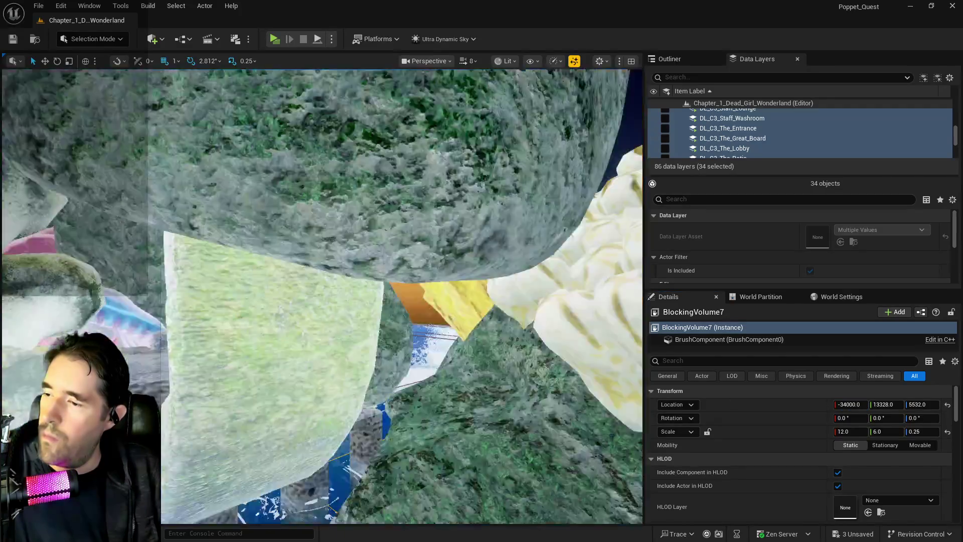
key("w")
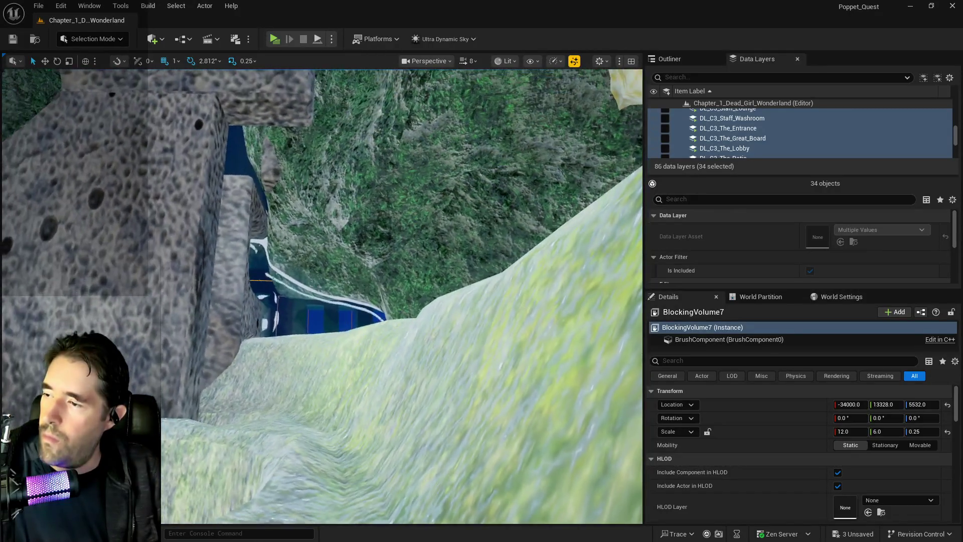
key("w")
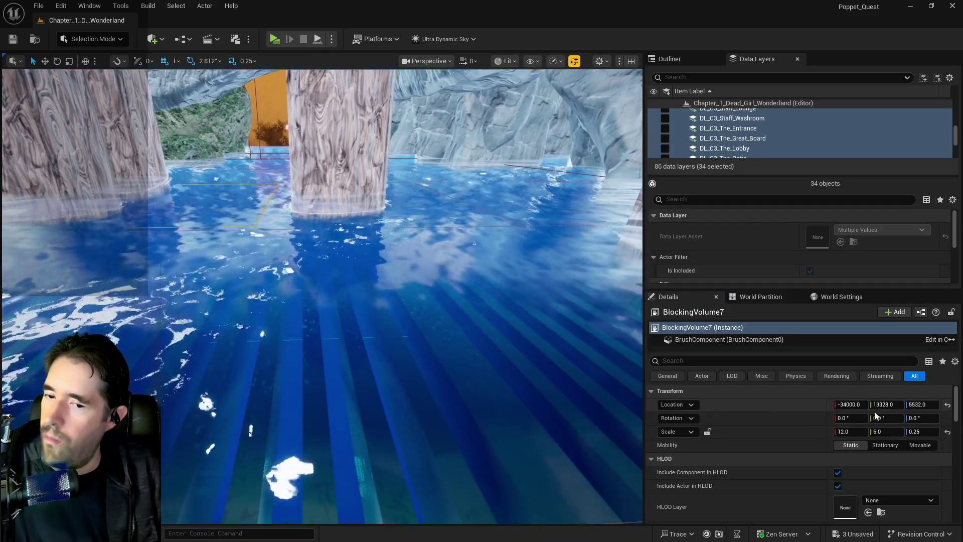
Step: Set BlockingVolume7's X scale to 10 and nudge it to X -34192
left_click(862, 432)
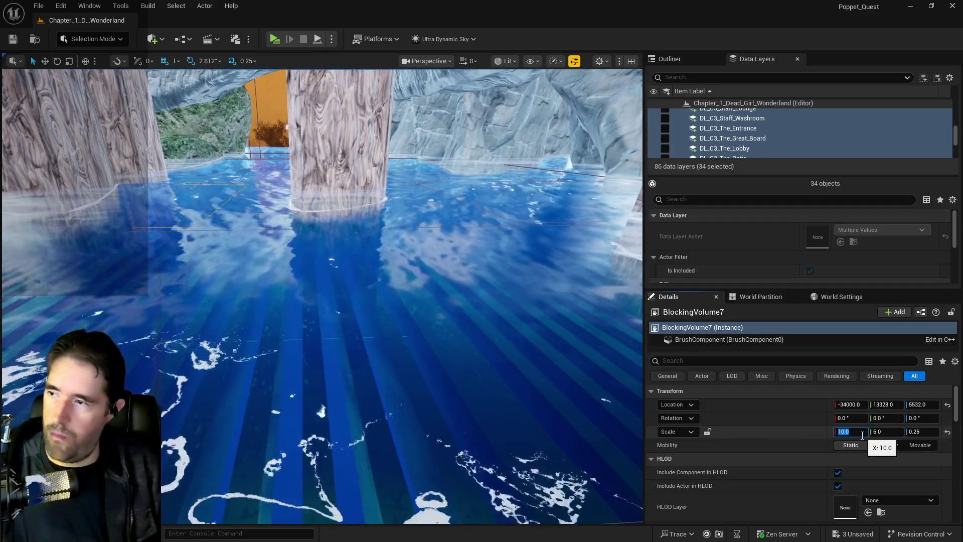
type("10")
key("Return")
key("s")
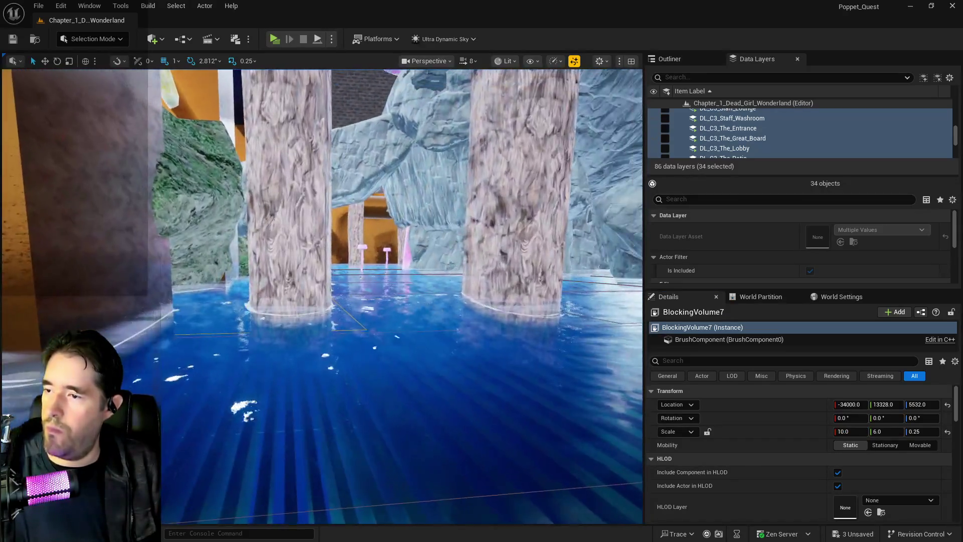
left_click_drag(332, 213, 332, 213)
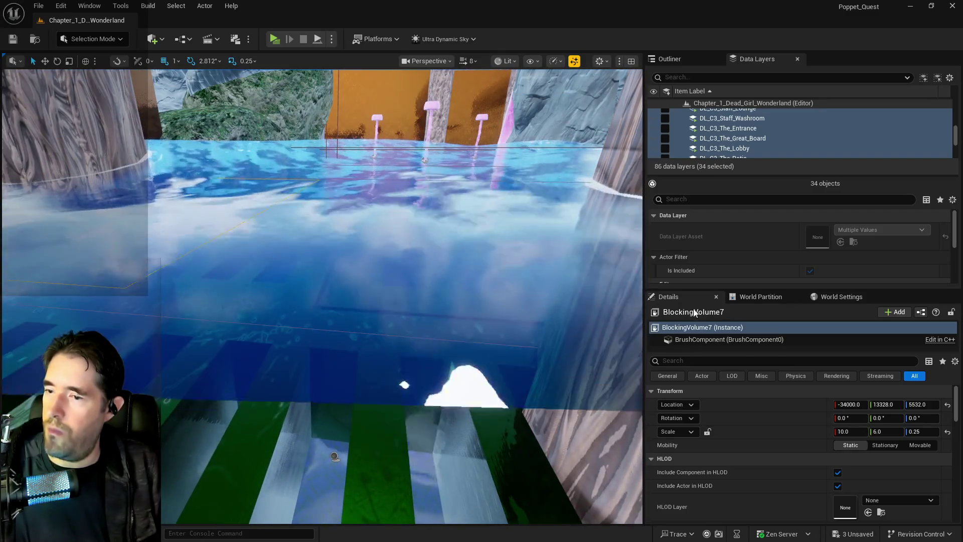
left_click_drag(850, 404, 841, 405)
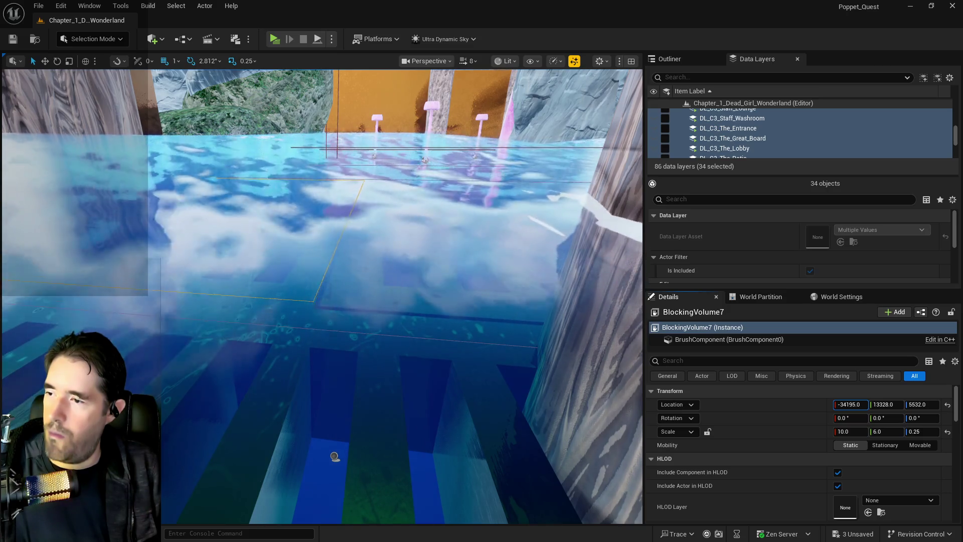
left_click_drag(563, 331, 563, 331)
Step: Save all level changes and start a play-test preview
left_click_drag(414, 308, 411, 266)
key("ctrl+s")
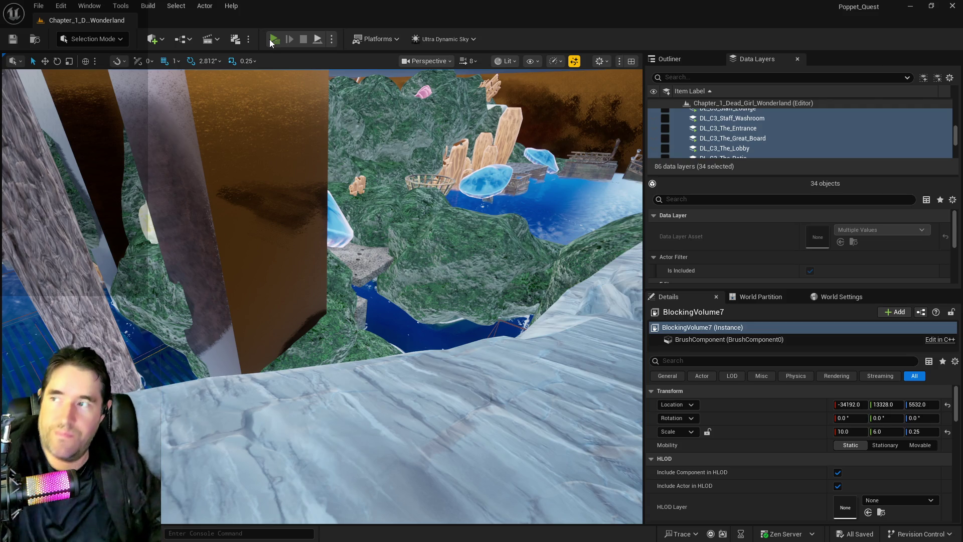
left_click(271, 39)
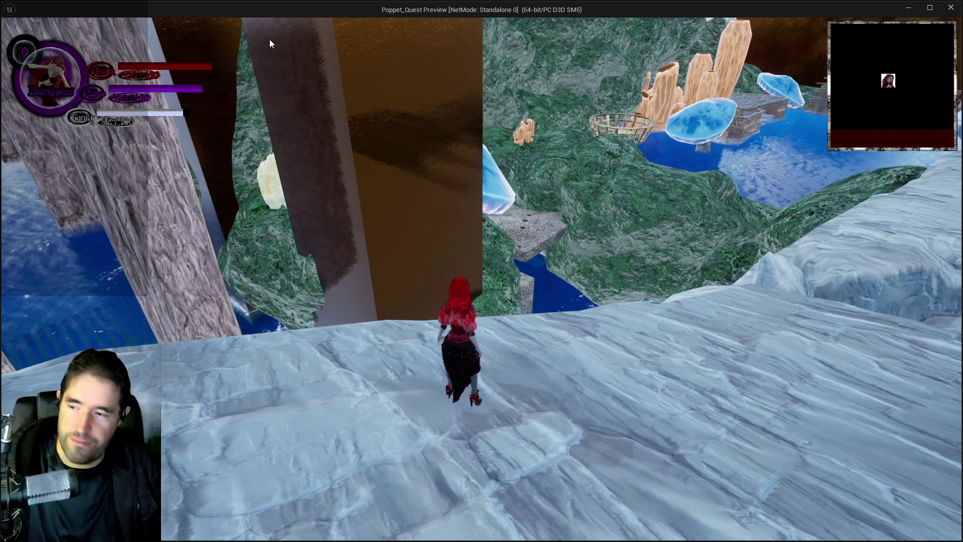
Step: In the standalone preview, run along the ice ridge and pick a card to become The World form
left_click(269, 40)
key("w")
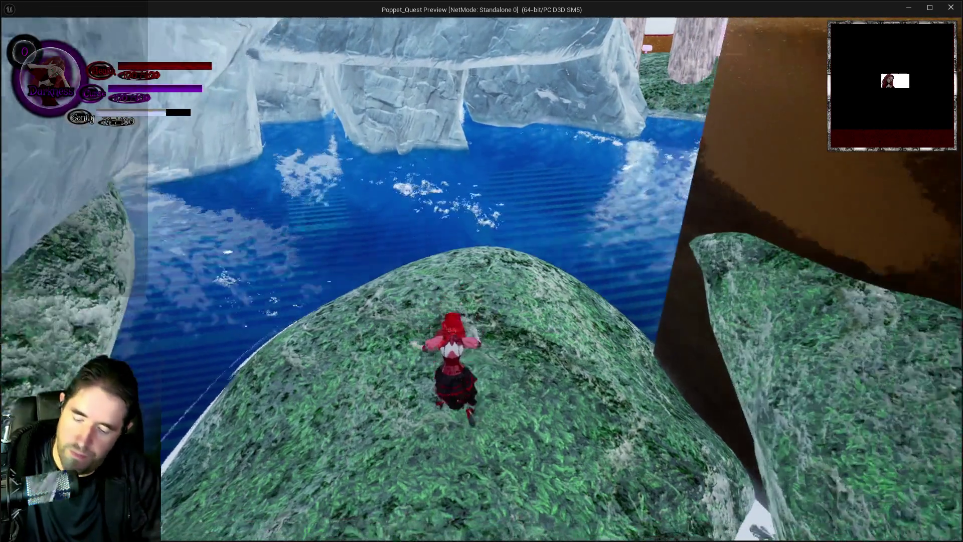
key("Tab")
left_click(312, 453)
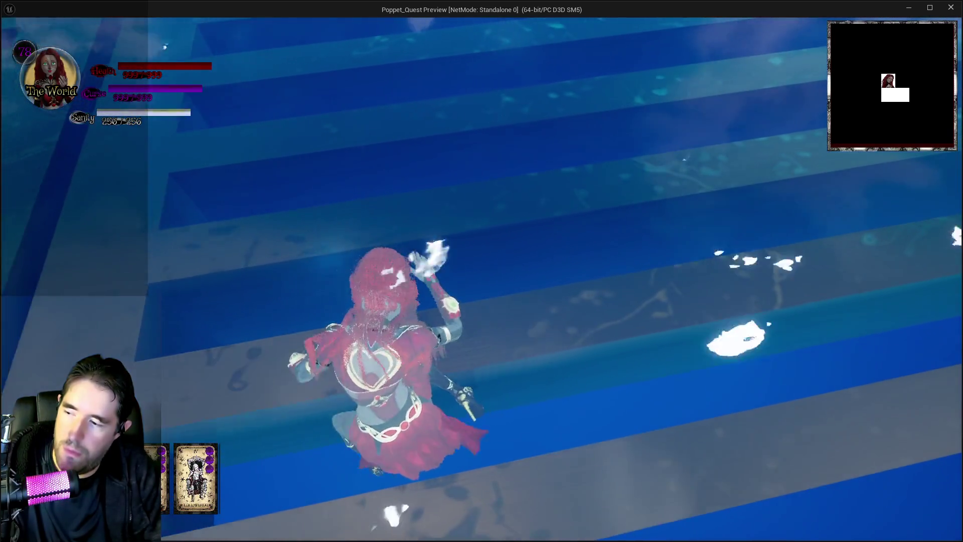
Step: Walk through the Staff Washroom and Locker Room into The Furnace, then return to the editor
key("w")
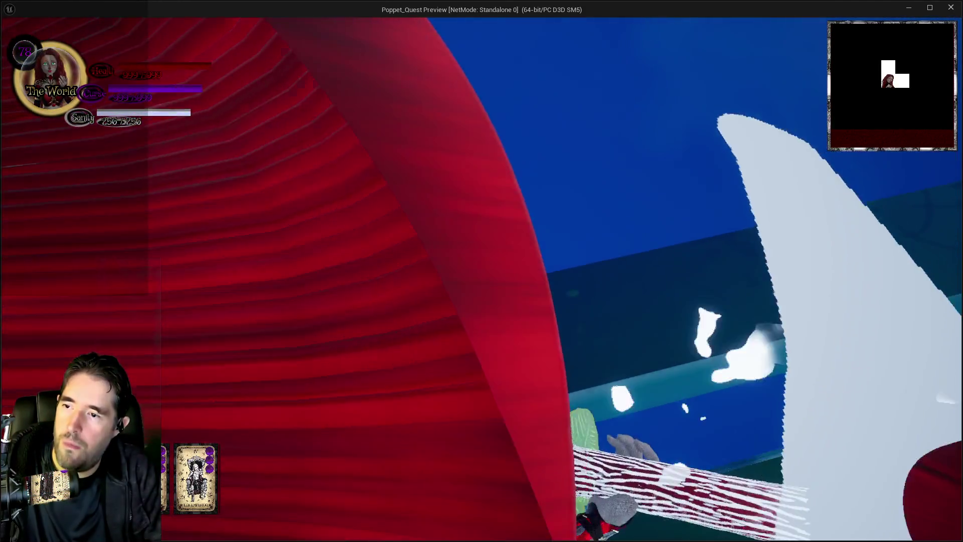
key("w")
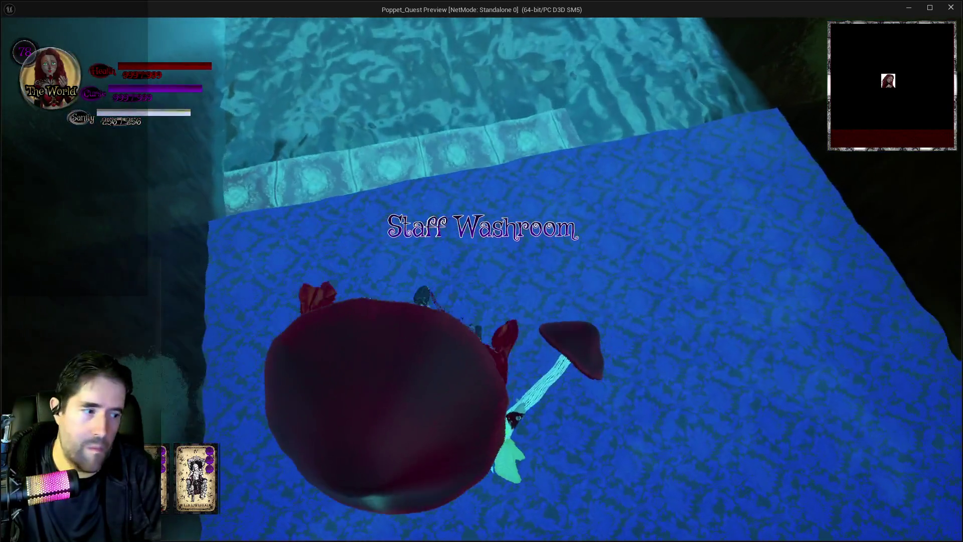
key("w")
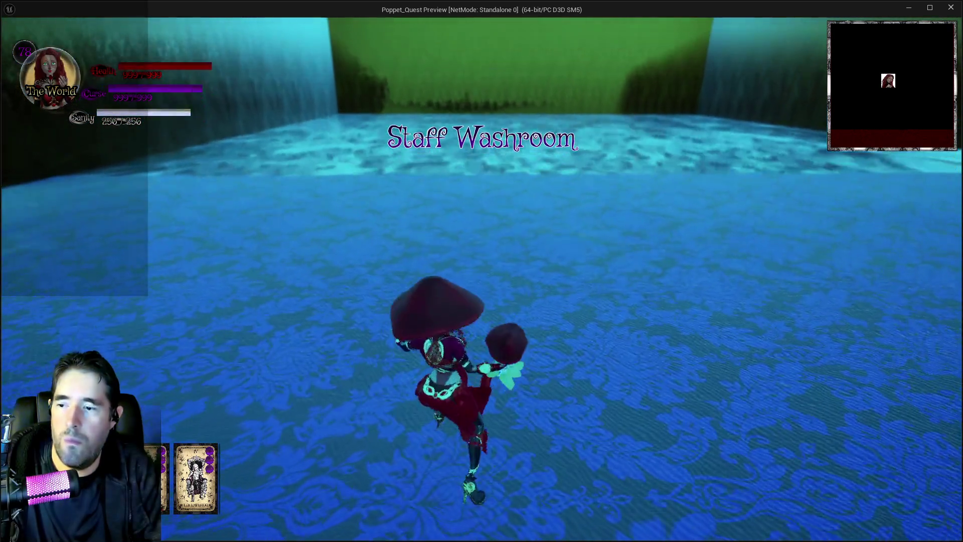
key("s")
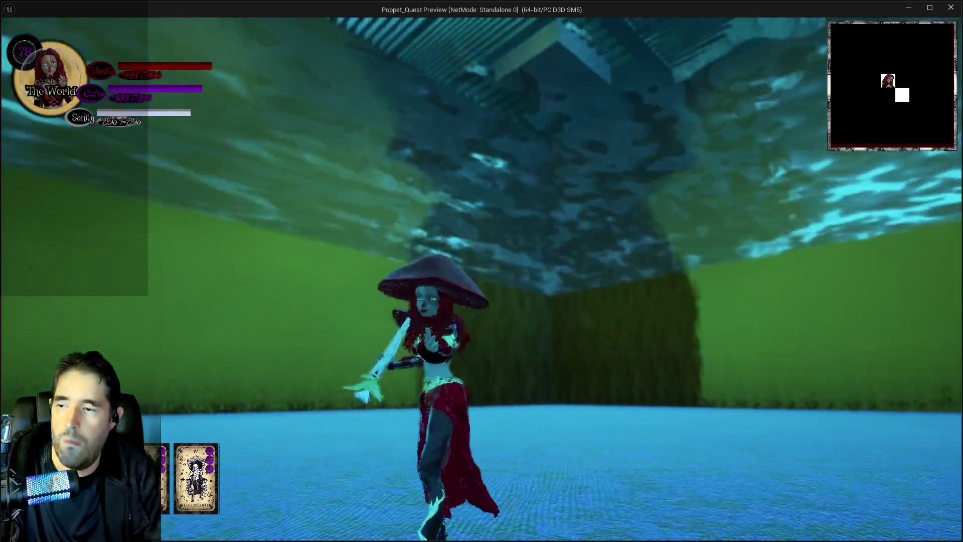
key("w")
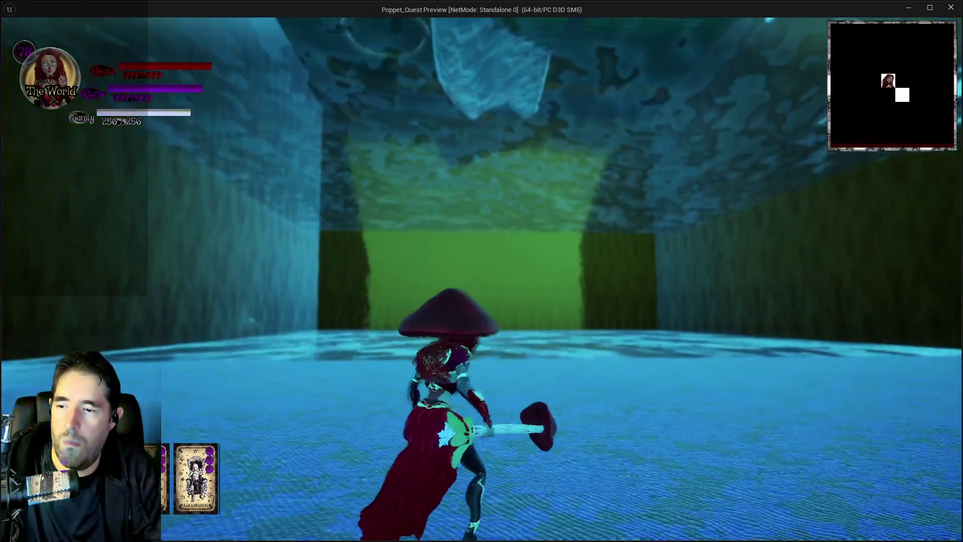
key("w")
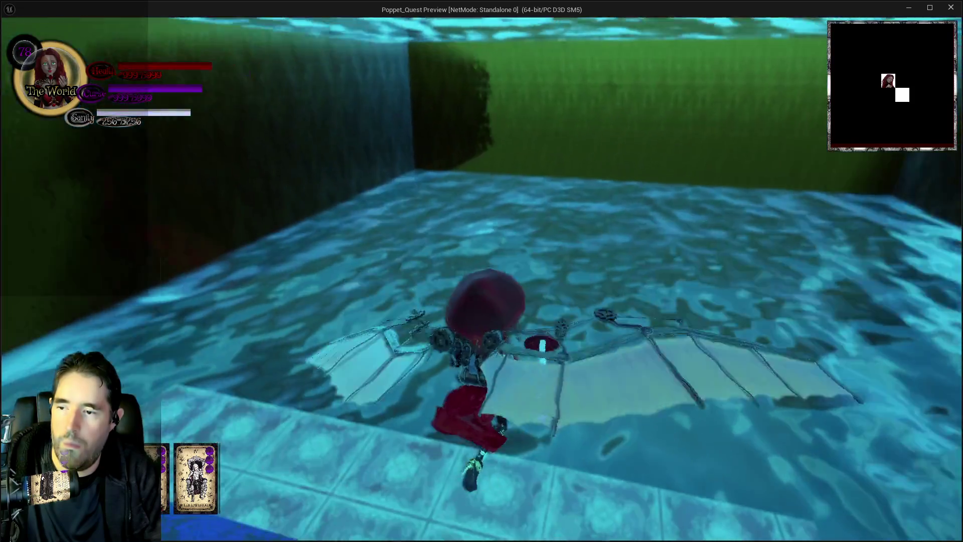
key("w")
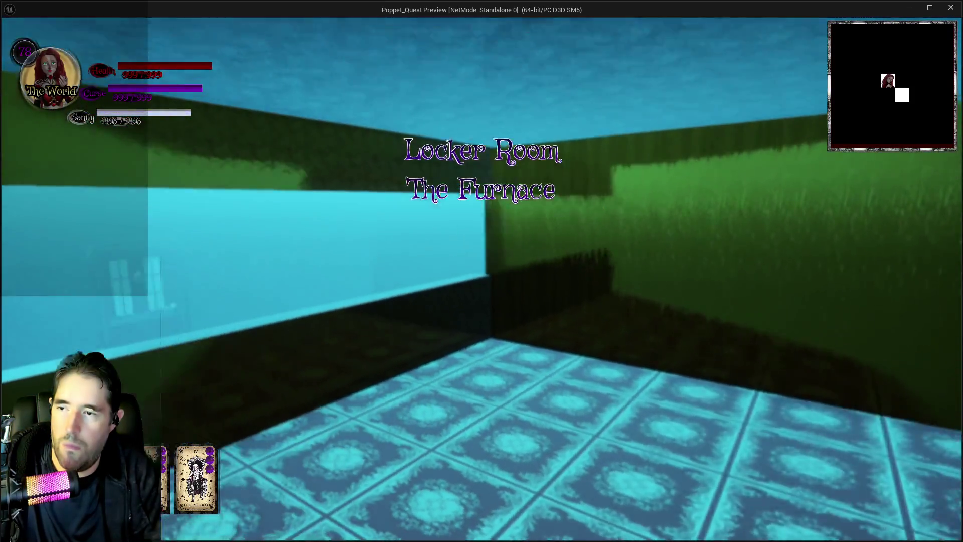
key("w")
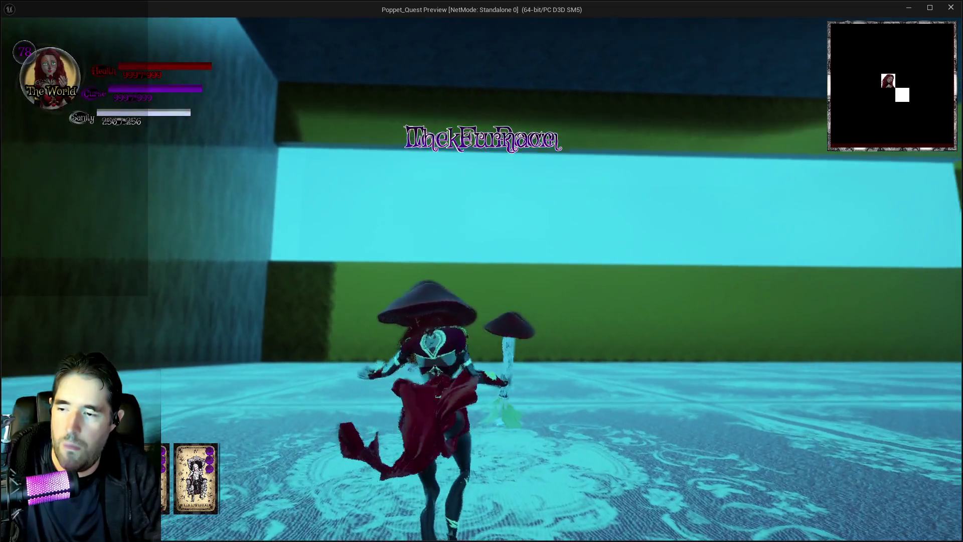
key("alt+Tab")
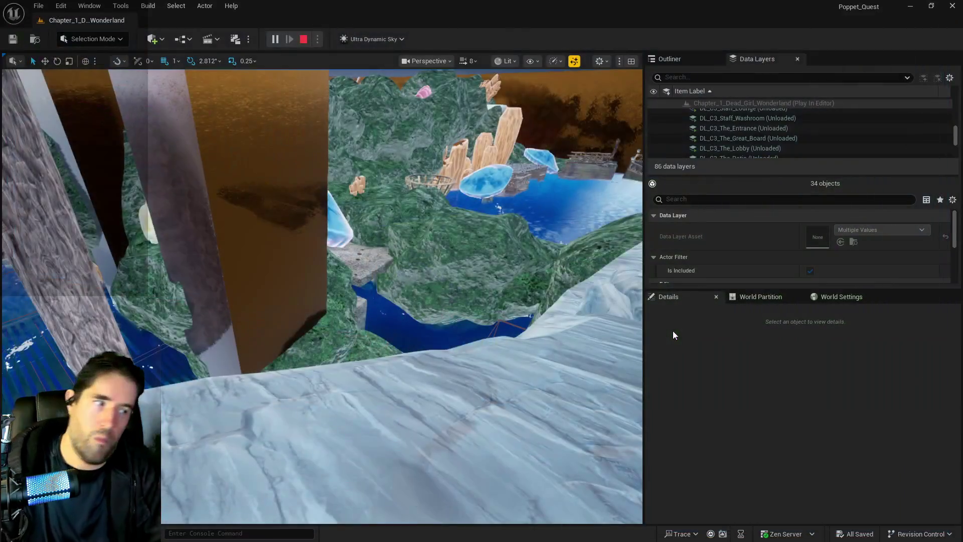
Step: Stop the play session and fly the view over the blue-floored pool room
key("Escape")
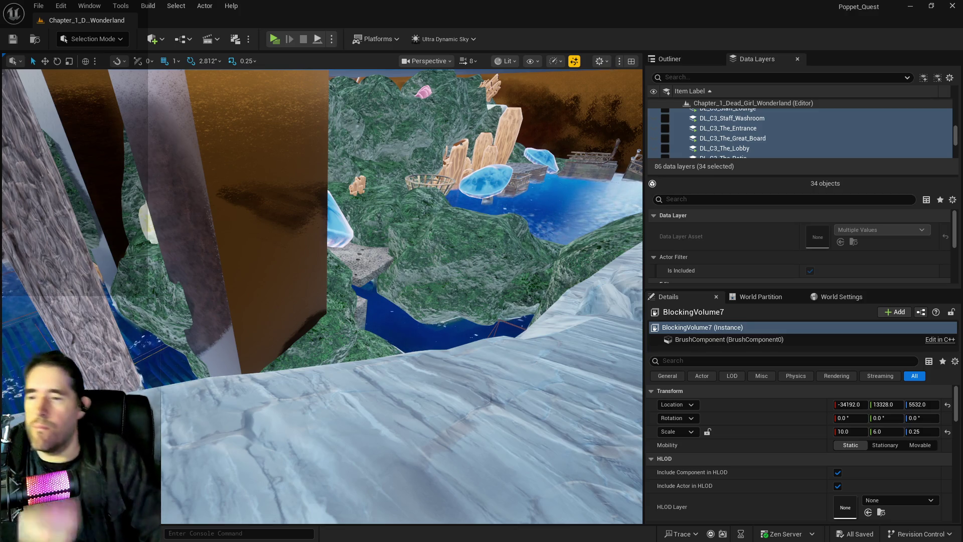
key("w")
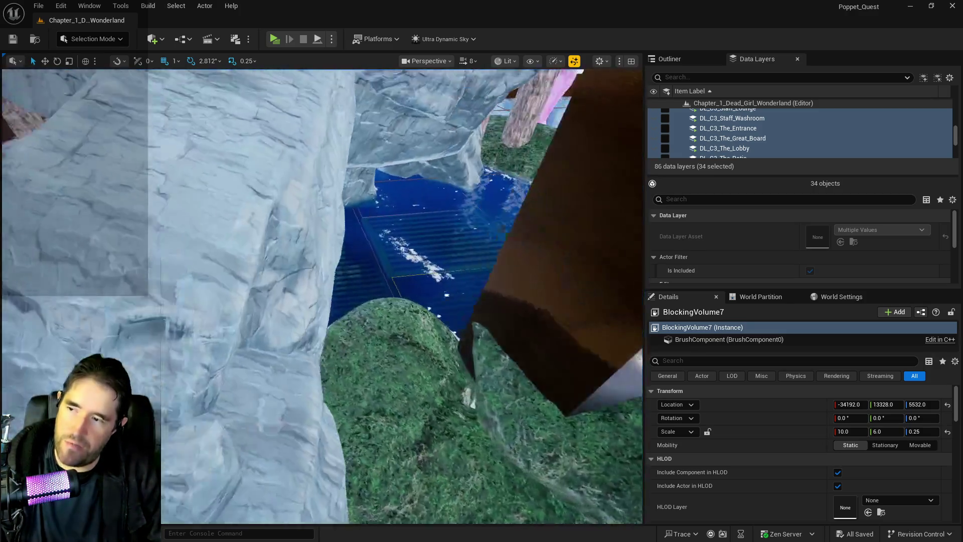
key("w")
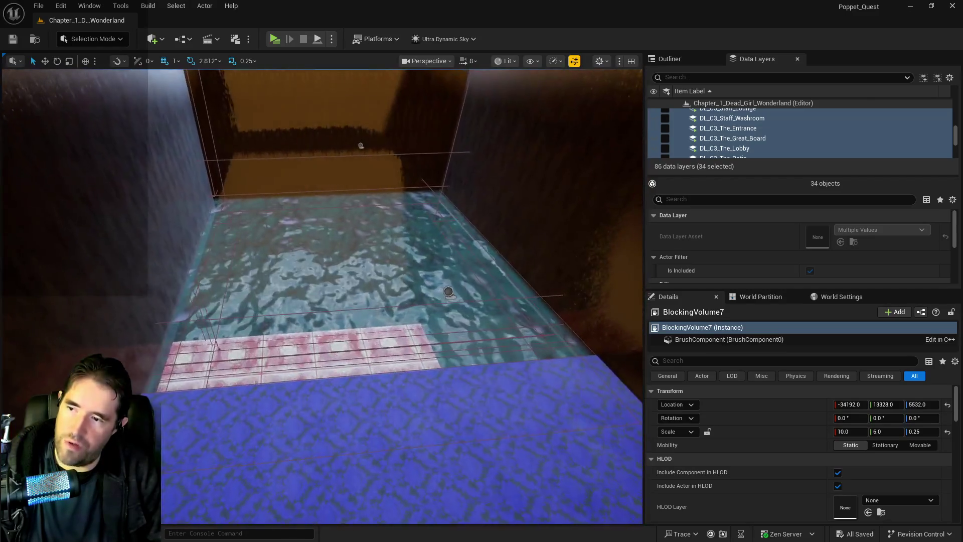
key("w")
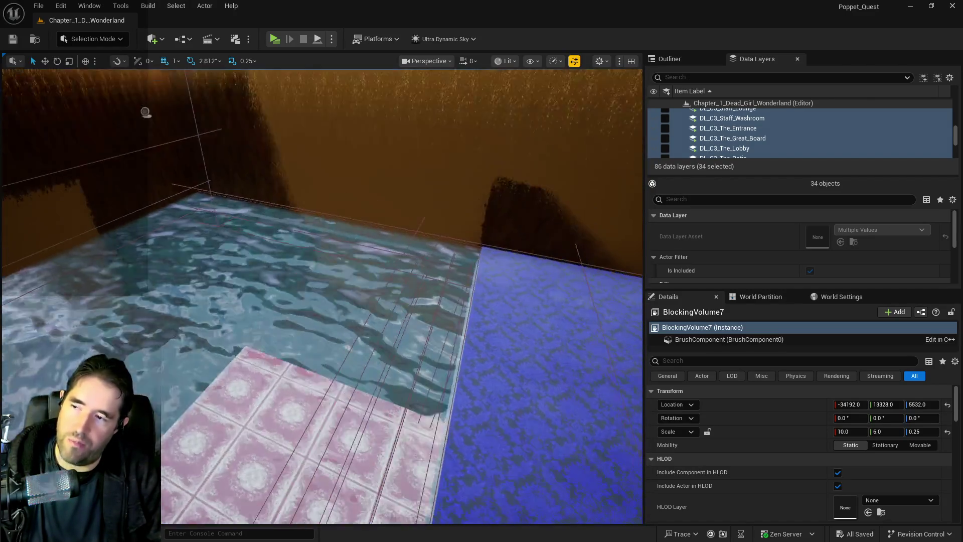
key("s")
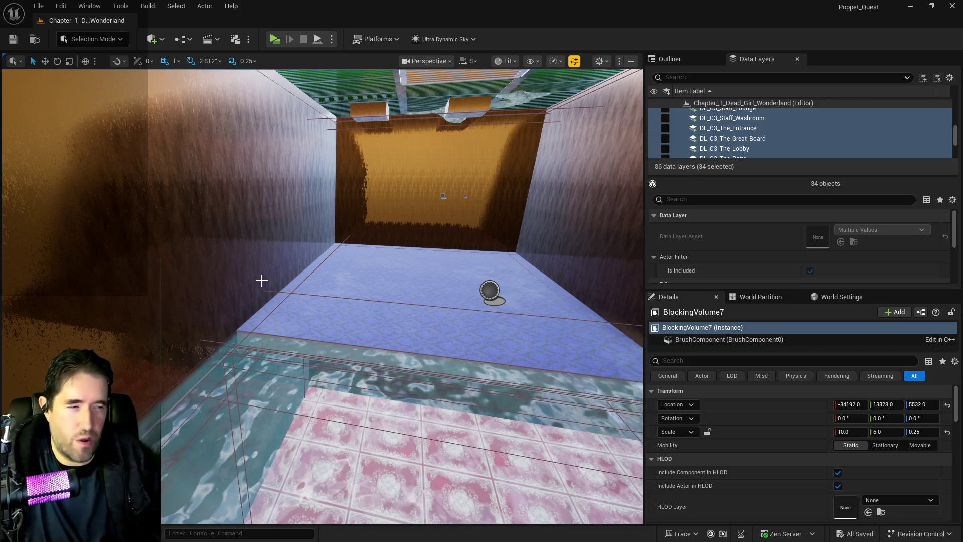
Step: Fly through the corridor to the green grates and select the control room upper wall
mouse_move(386, 365)
left_mouse_down()
mouse_move(607, 234)
mouse_move(294, 227)
mouse_move(10, 269)
left_mouse_up()
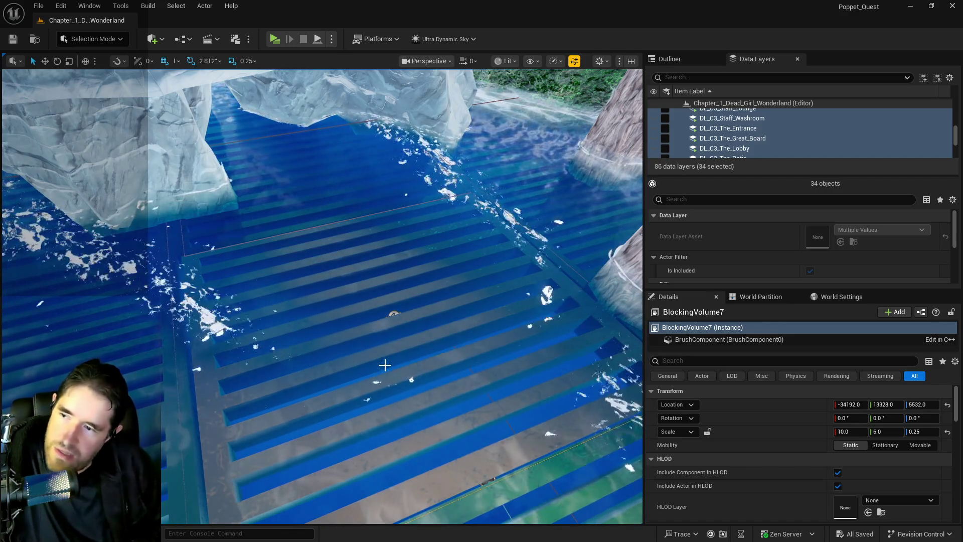
mouse_move(385, 365)
left_mouse_down()
mouse_move(281, 271)
mouse_move(400, 459)
left_mouse_up()
mouse_move(405, 413)
left_mouse_down()
mouse_move(397, 405)
mouse_move(389, 412)
mouse_move(381, 393)
left_mouse_up()
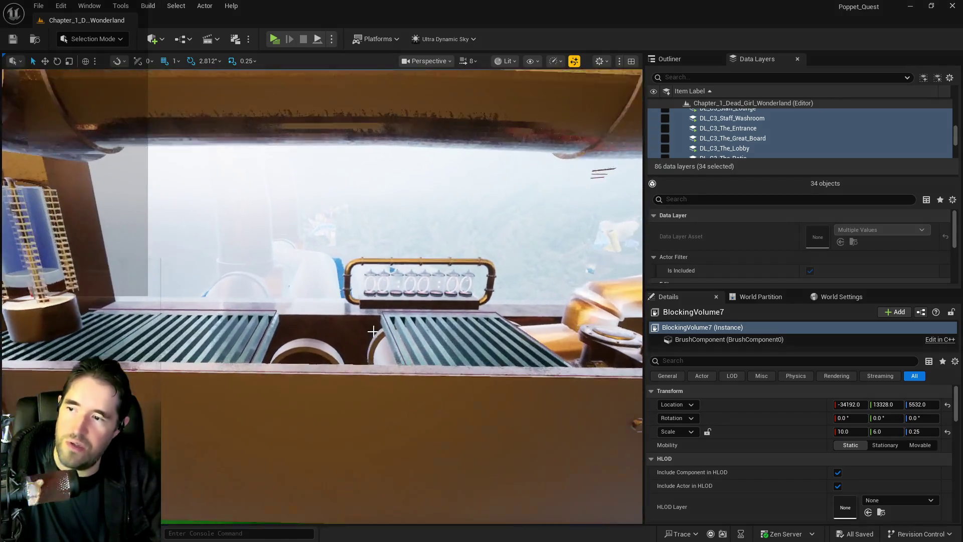
left_click(349, 322)
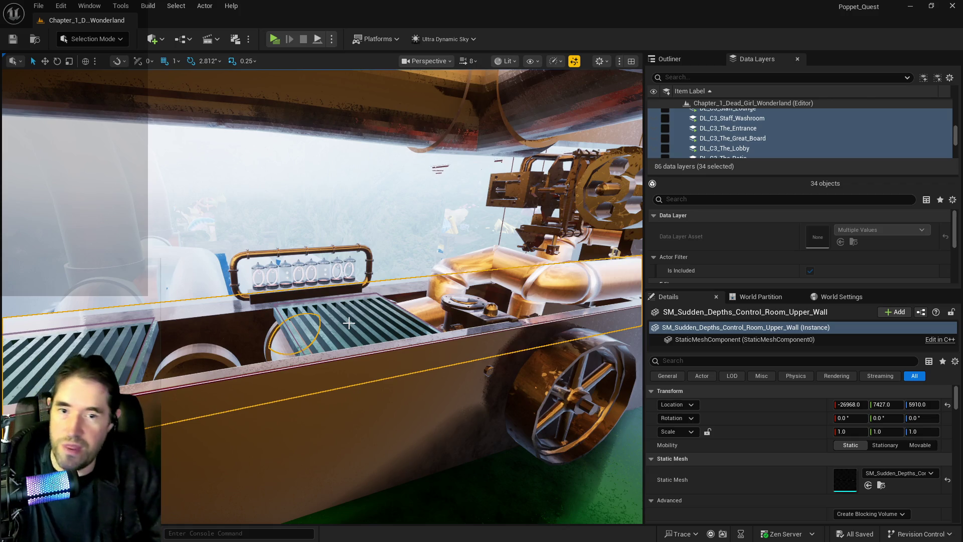
Step: Focus the view on the selected control room upper wall and bring up Quick Add's Volumes list
mouse_move(342, 301)
left_mouse_down()
mouse_move(342, 272)
mouse_move(423, 236)
left_mouse_up()
left_click(682, 60)
key("f")
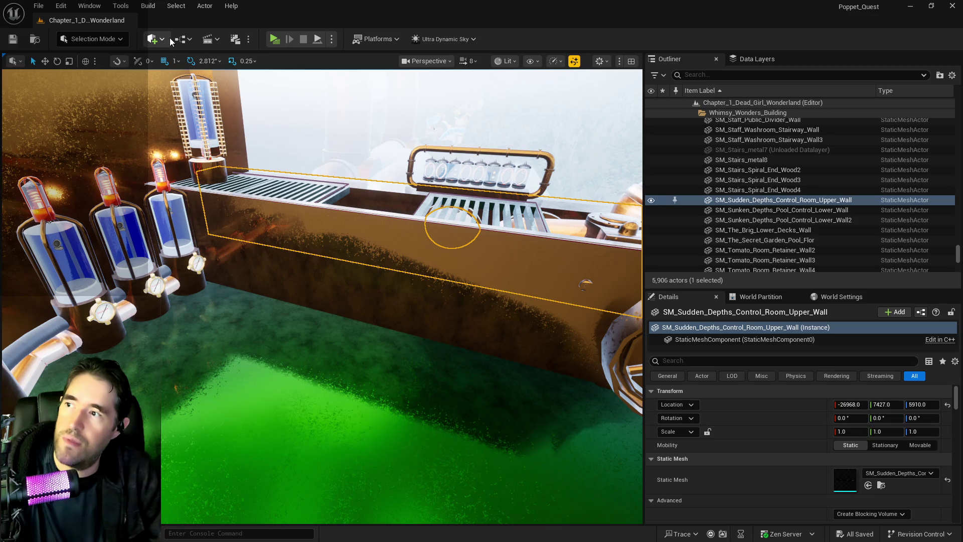
left_click(152, 39)
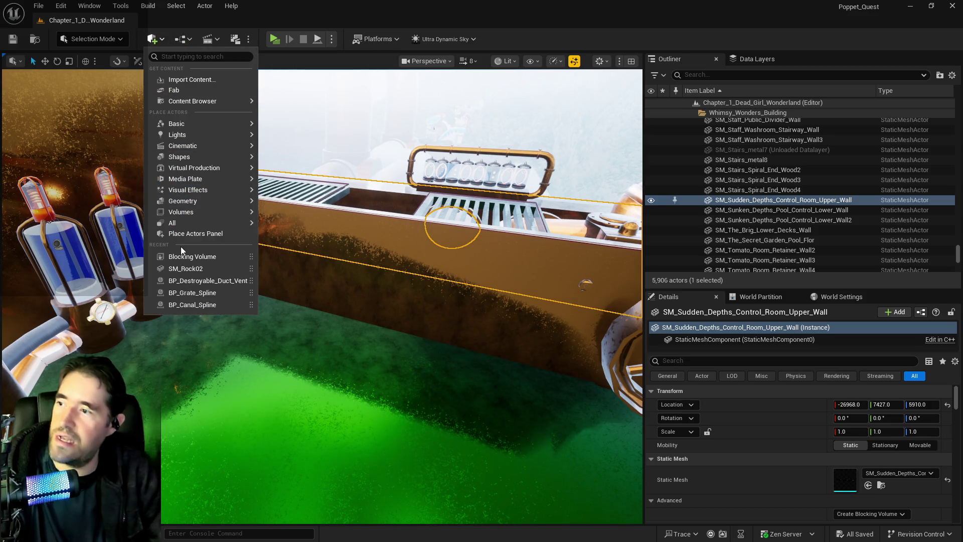
mouse_move(195, 215)
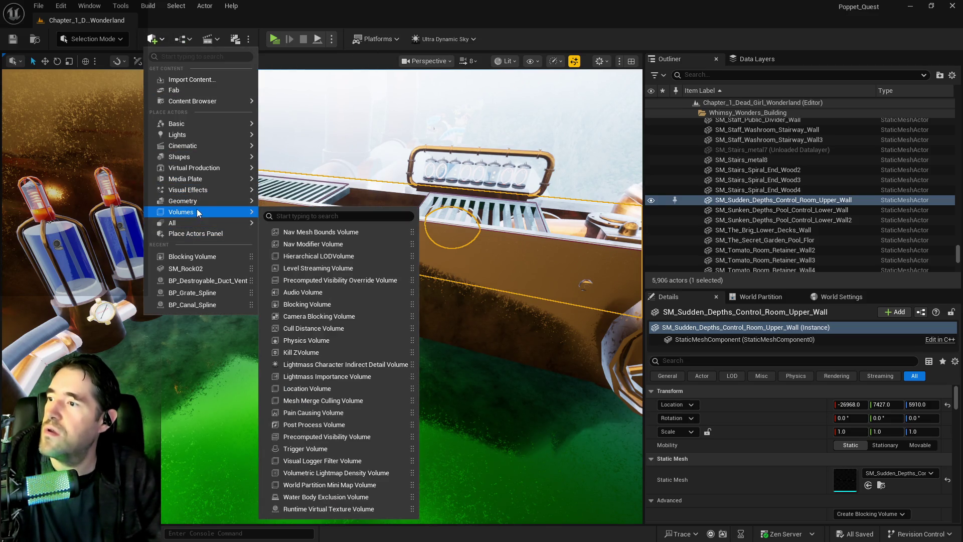
Step: Drop a box brush into the level, then remove it again through the Edit menu
mouse_move(241, 206)
mouse_move(287, 207)
left_mouse_down()
mouse_move(443, 265)
mouse_move(453, 355)
mouse_move(445, 349)
left_mouse_up()
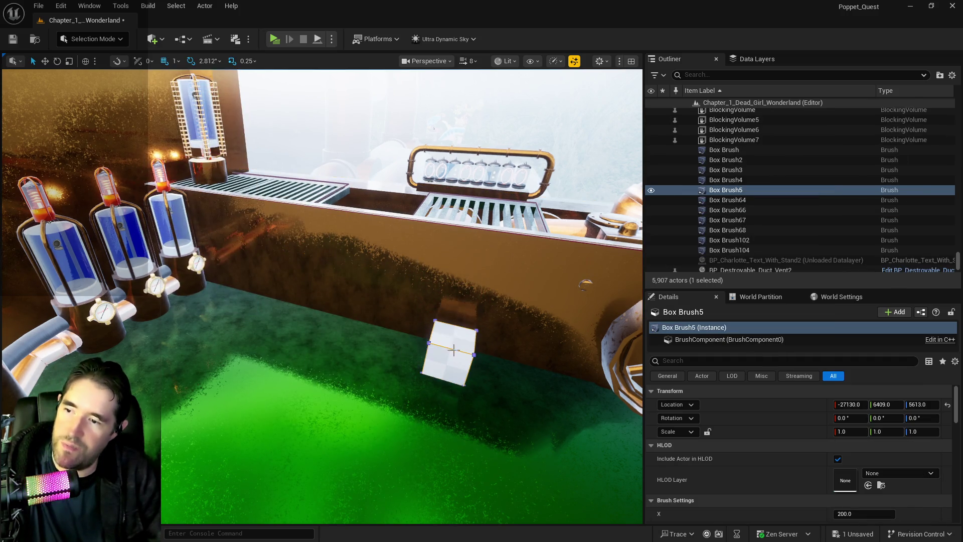
left_click(61, 5)
left_click(90, 40)
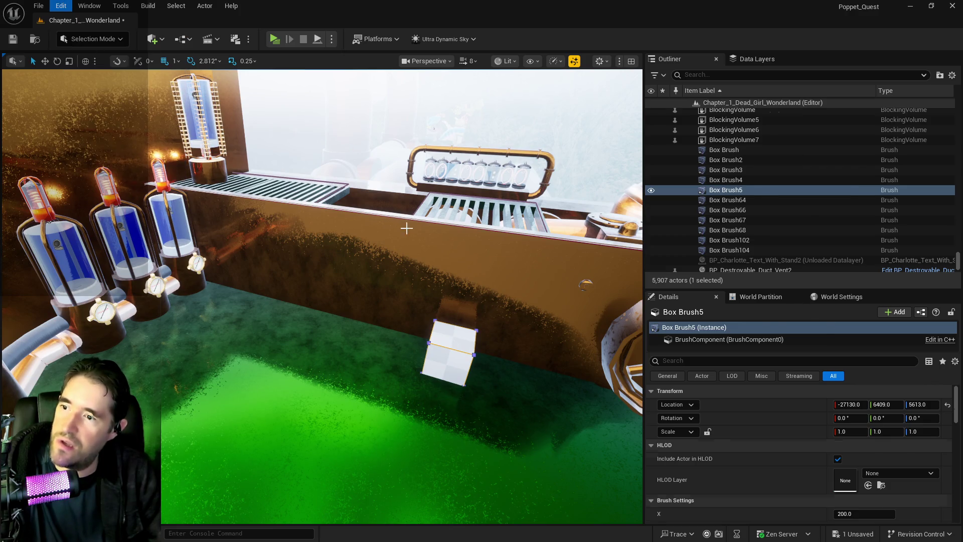
Step: Add a small box brush into the pool beside the retainer wall and select it
left_click(413, 258)
scroll(856, 466, "down", 4)
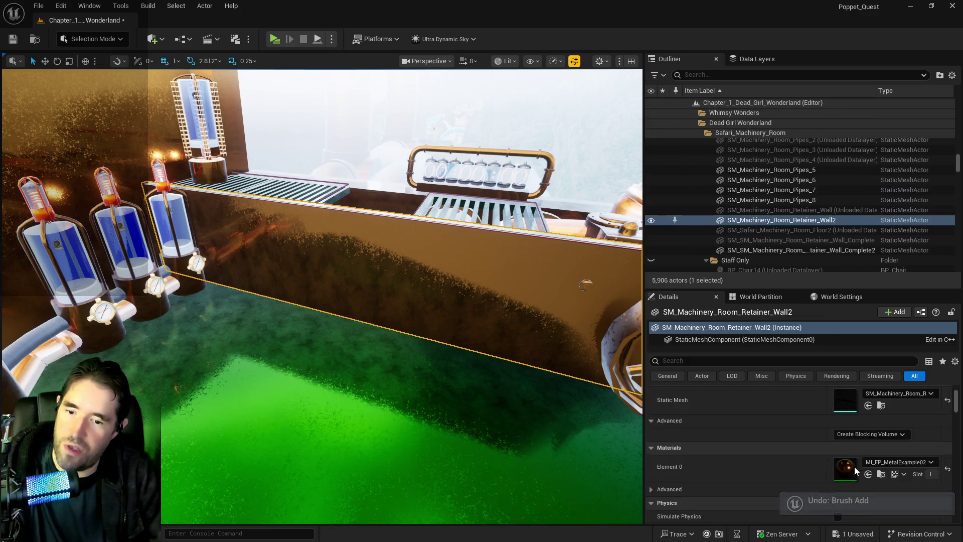
left_click(152, 39)
mouse_move(189, 202)
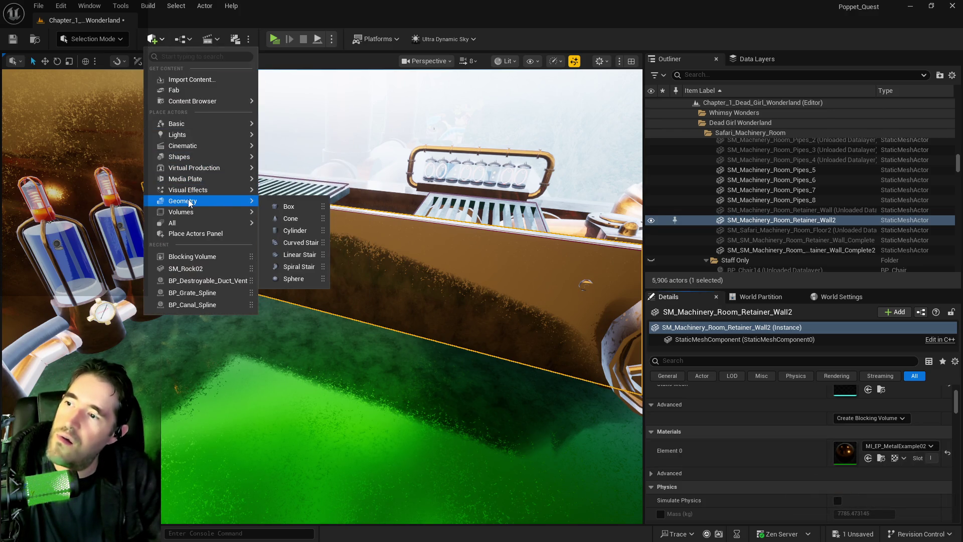
mouse_move(289, 207)
left_mouse_down()
mouse_move(400, 297)
mouse_move(371, 326)
left_mouse_up()
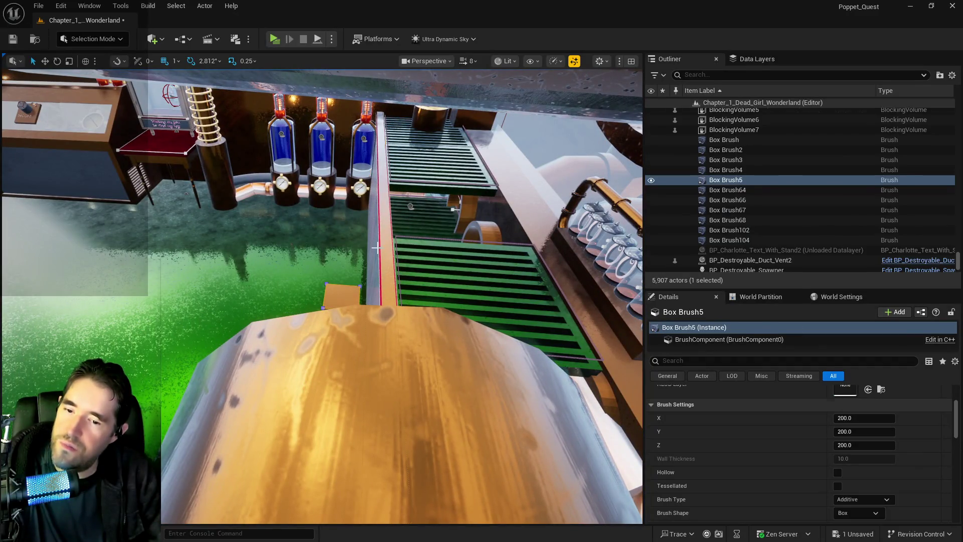
left_click(376, 247)
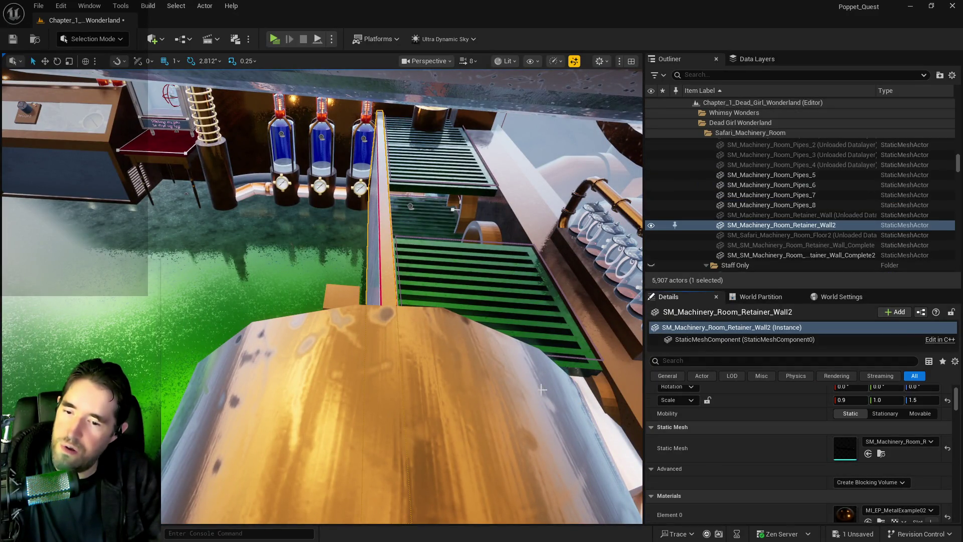
left_click(343, 297)
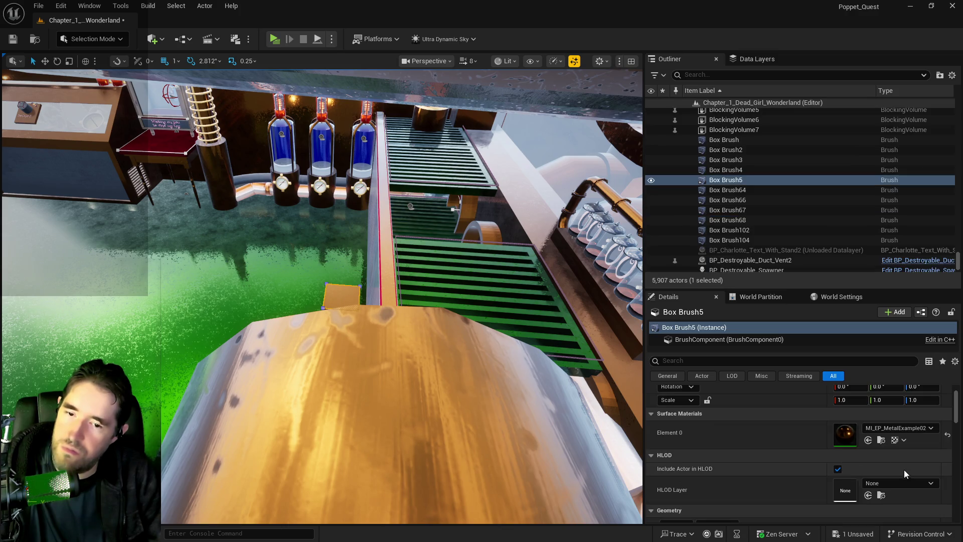
Step: Undo the brush's trial width change and raise Box Brush5 along its vertical axis
left_click_drag(416, 254, 384, 203)
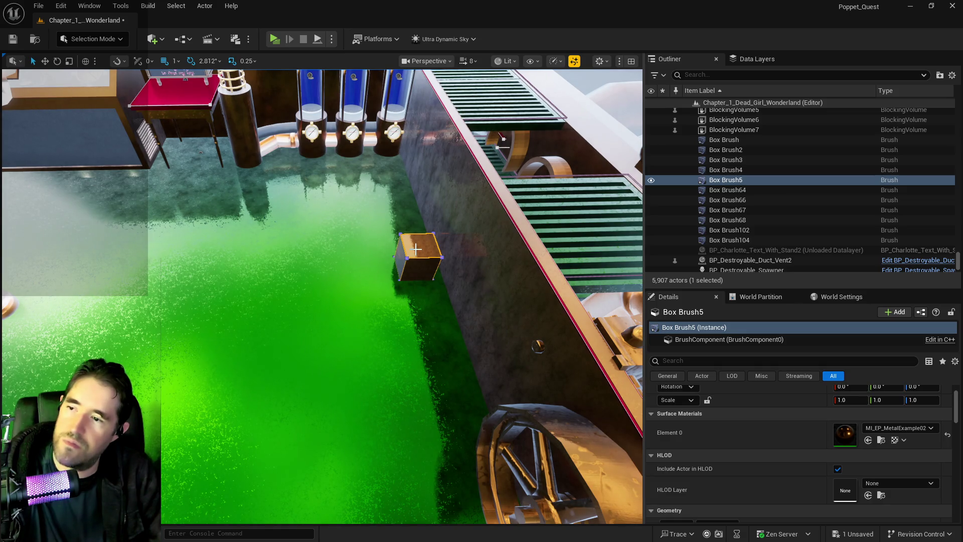
left_click(45, 61)
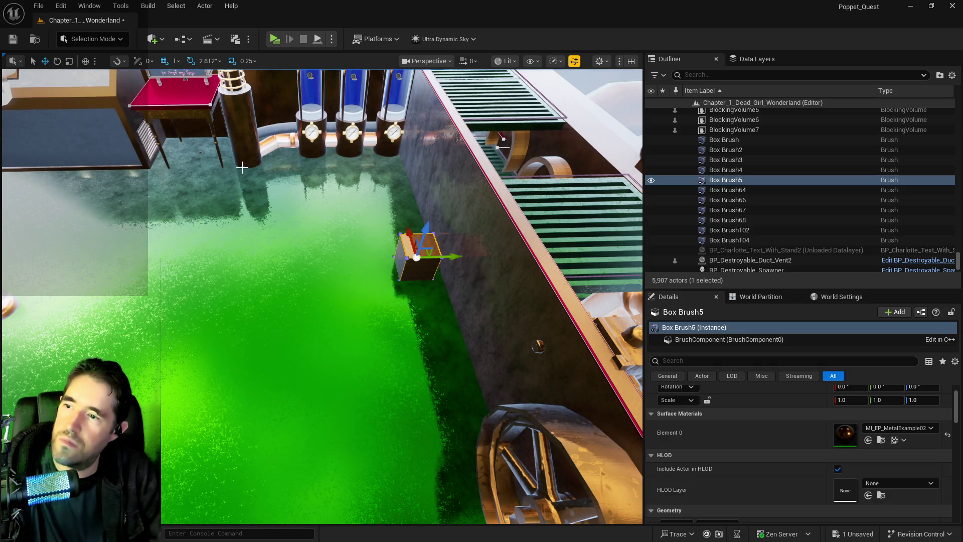
left_click(69, 61)
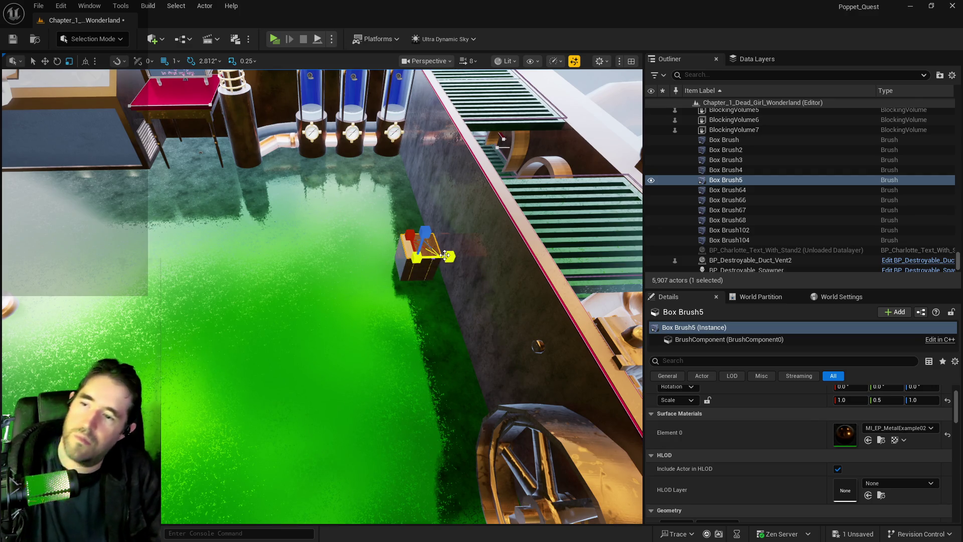
key("w")
key("e")
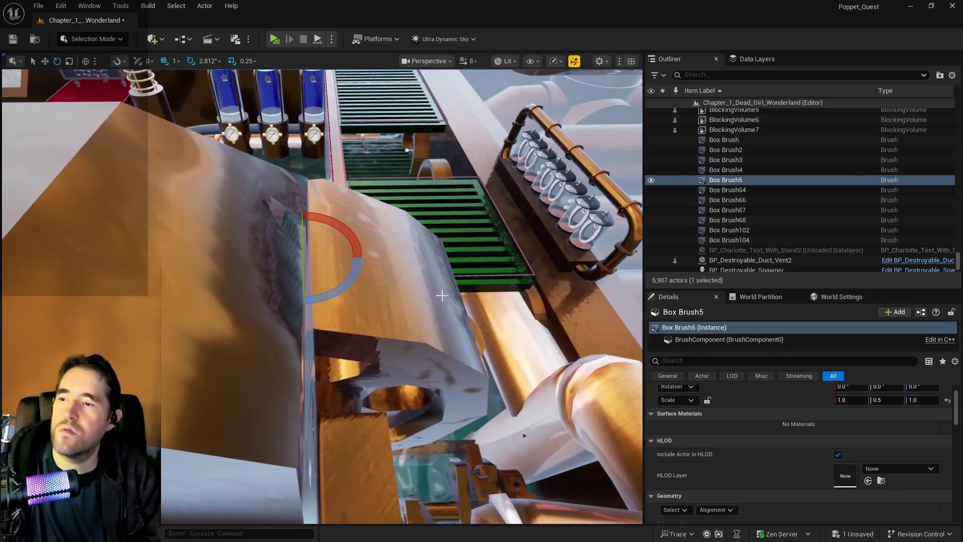
key("ctrl+z")
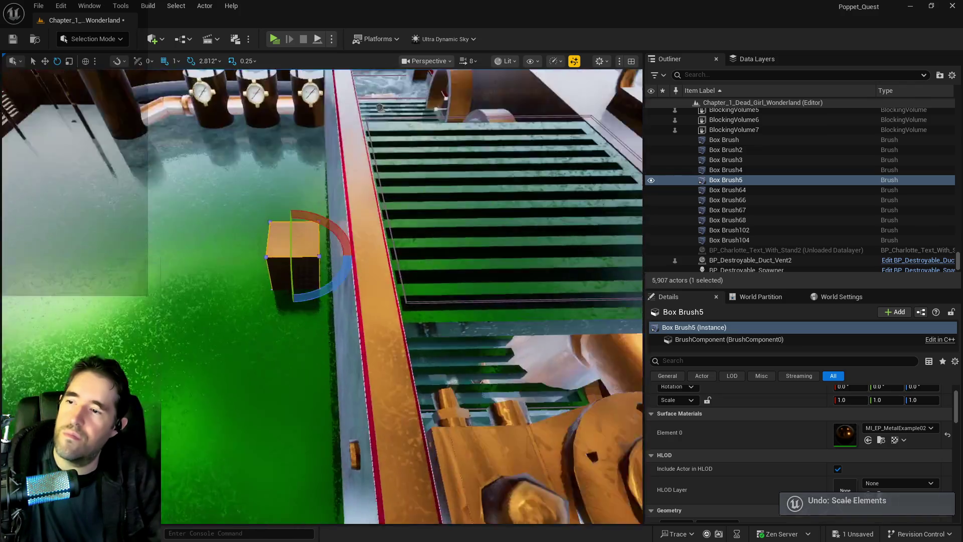
key("ctrl+z")
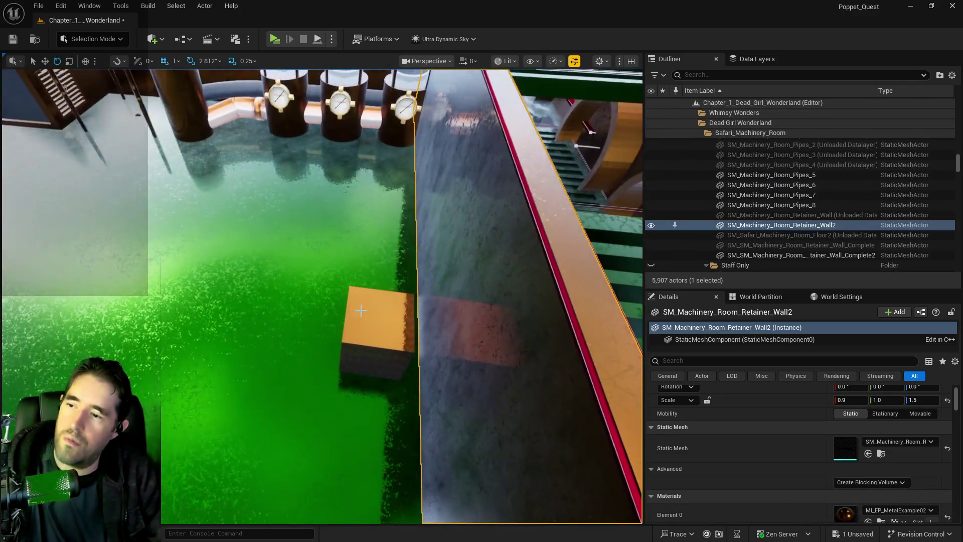
key("ctrl+z")
key("w")
key("r")
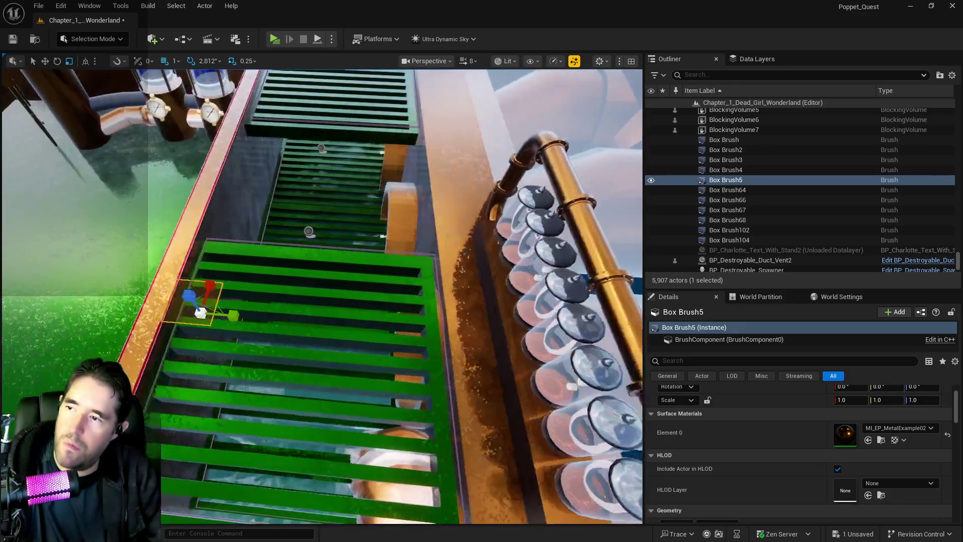
key("w")
left_click_drag(206, 279, 203, 214)
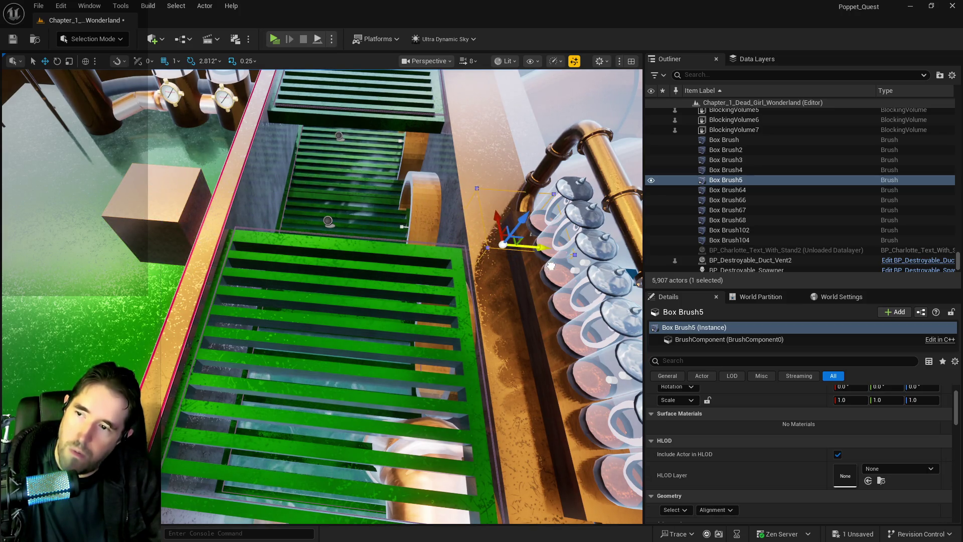
Step: Slide Box Brush5 sideways along the pipe and widen it to X scale 10.75
key("f")
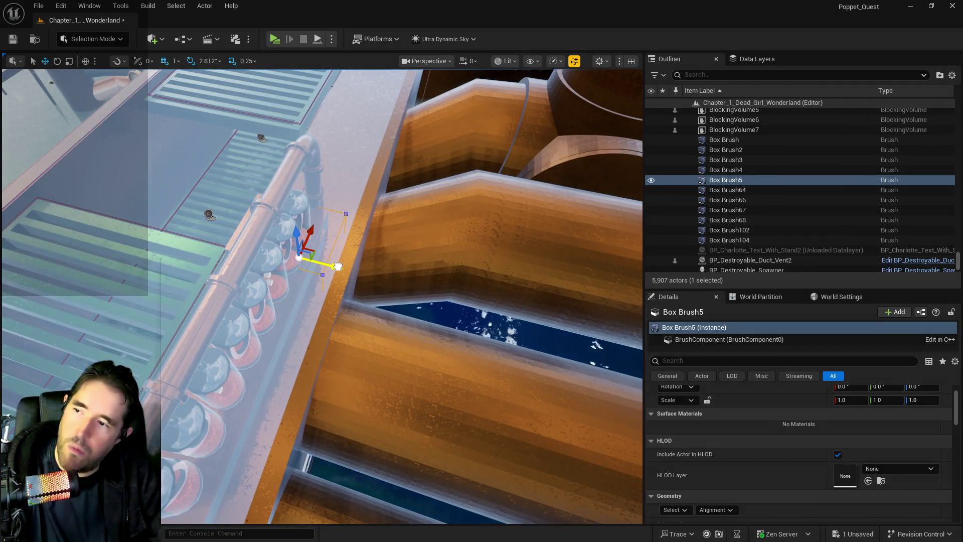
mouse_move(338, 267)
left_mouse_down()
mouse_move(291, 261)
mouse_move(374, 259)
mouse_move(363, 264)
left_mouse_up()
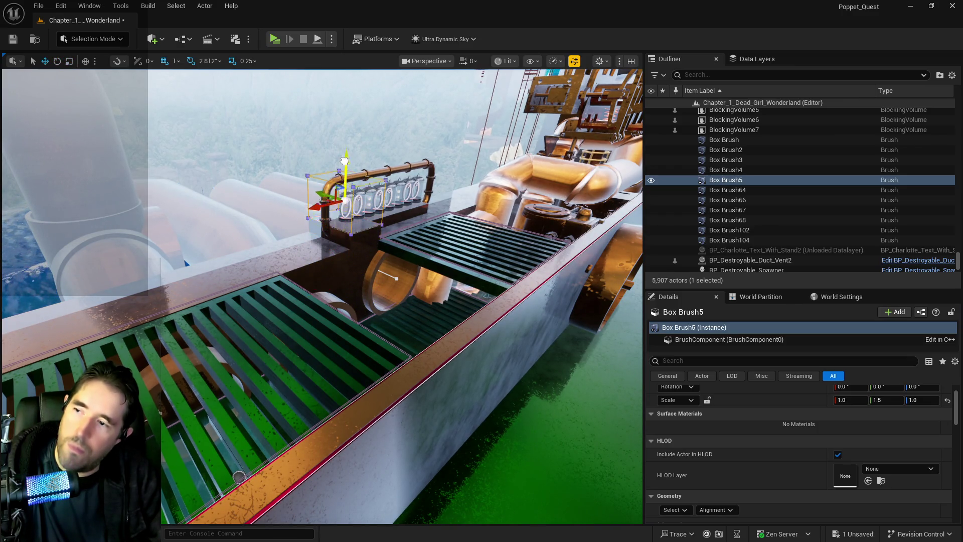
key("e")
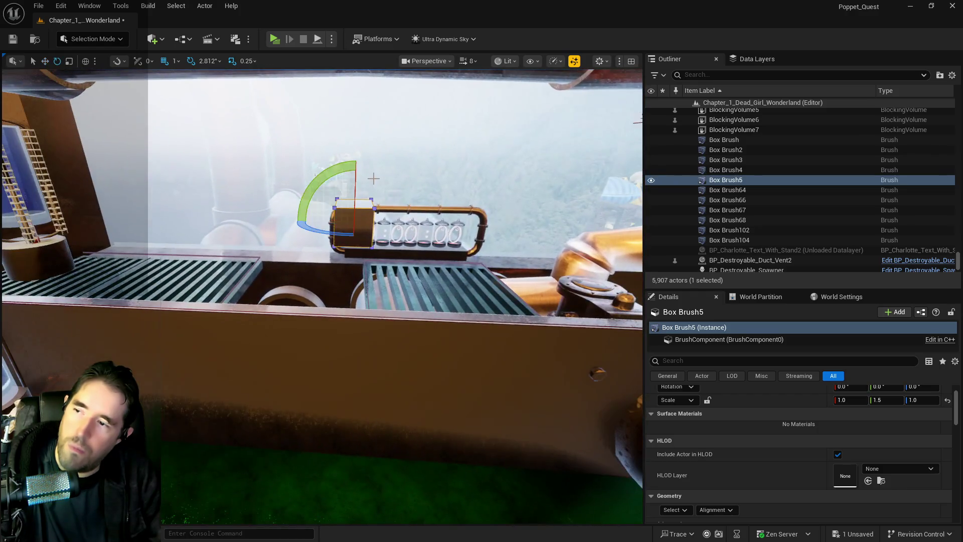
left_click_drag(851, 400, 868, 400)
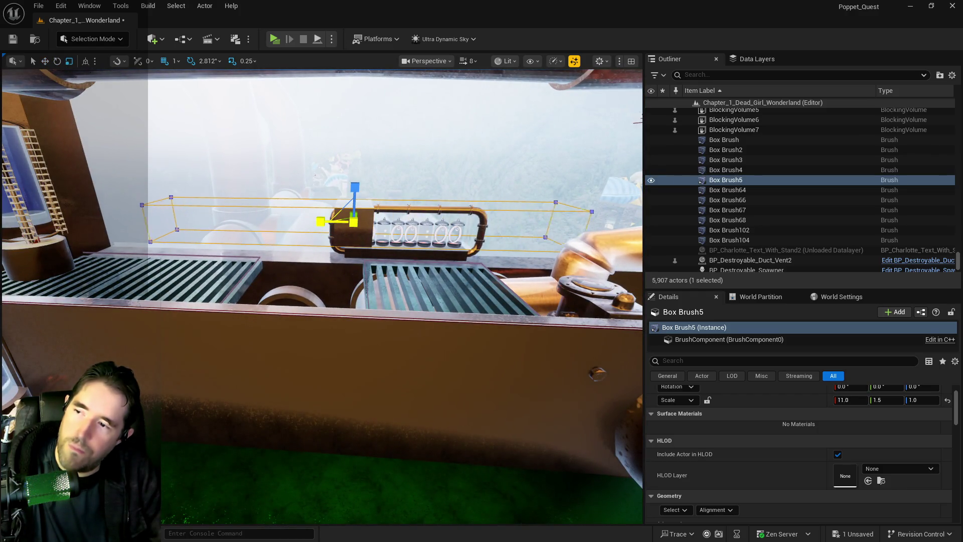
Step: Survey the walls around the grating and reselect the Box Brush5 strip below the ledge
key("w")
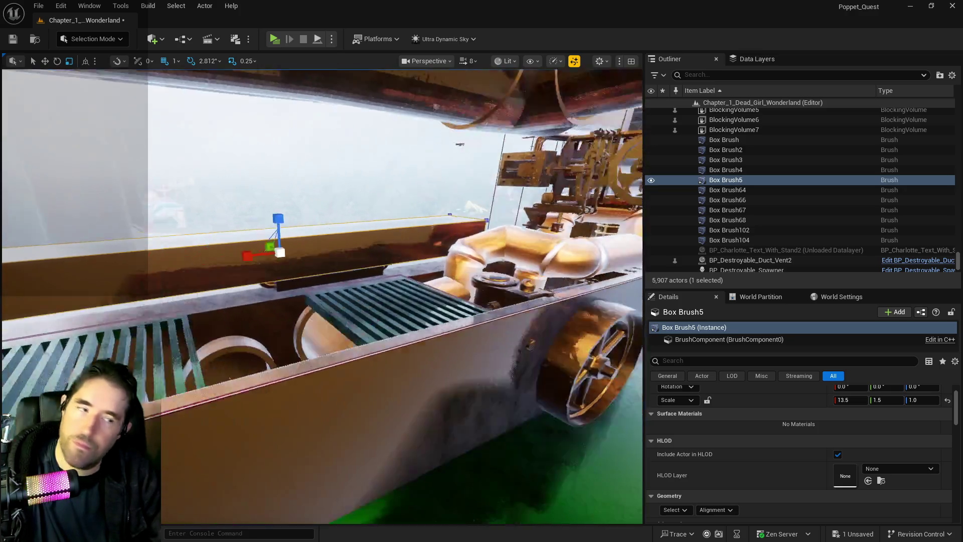
key("w")
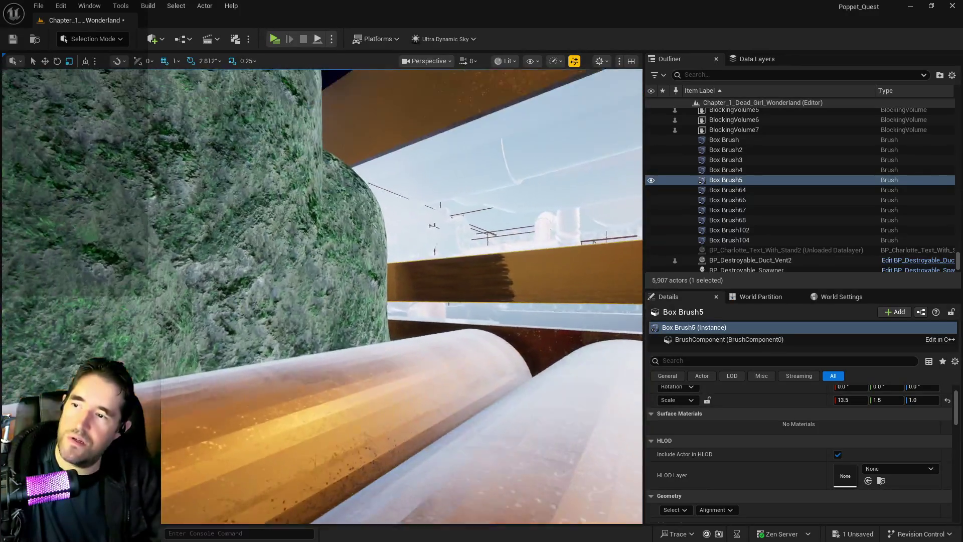
key("s")
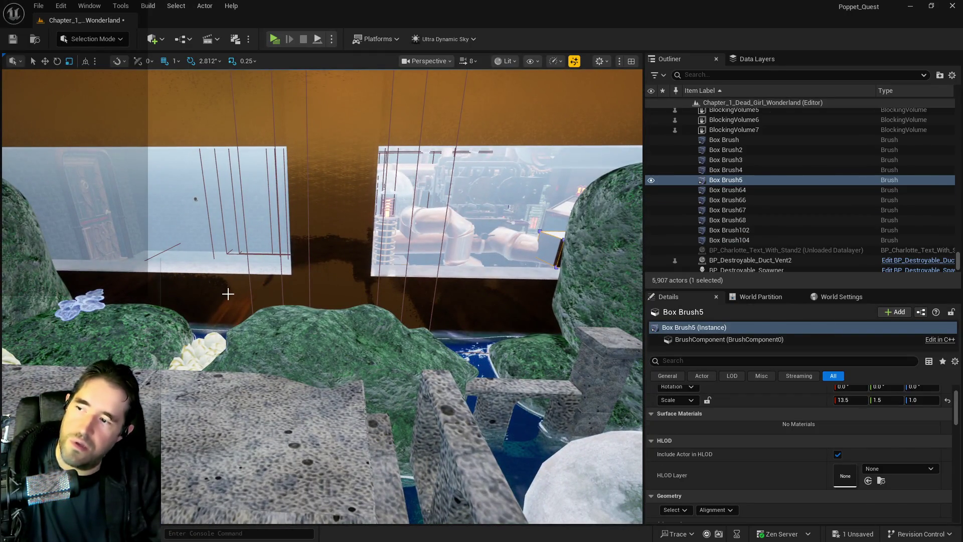
left_click(228, 294)
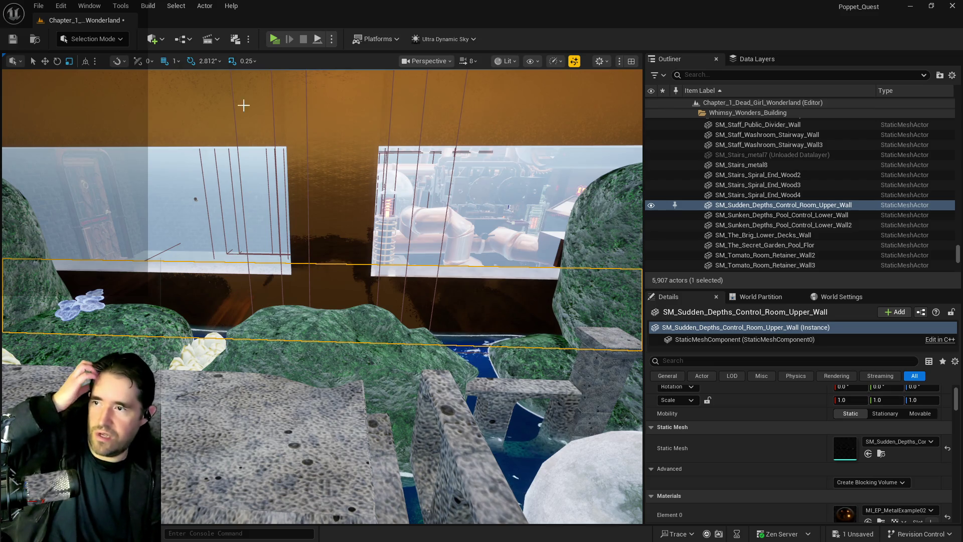
left_click(244, 105)
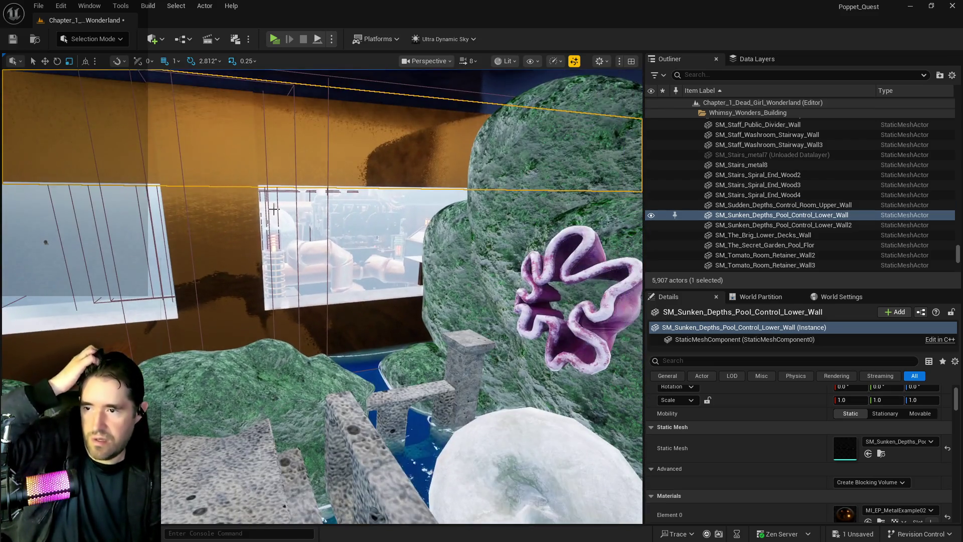
left_click(381, 324)
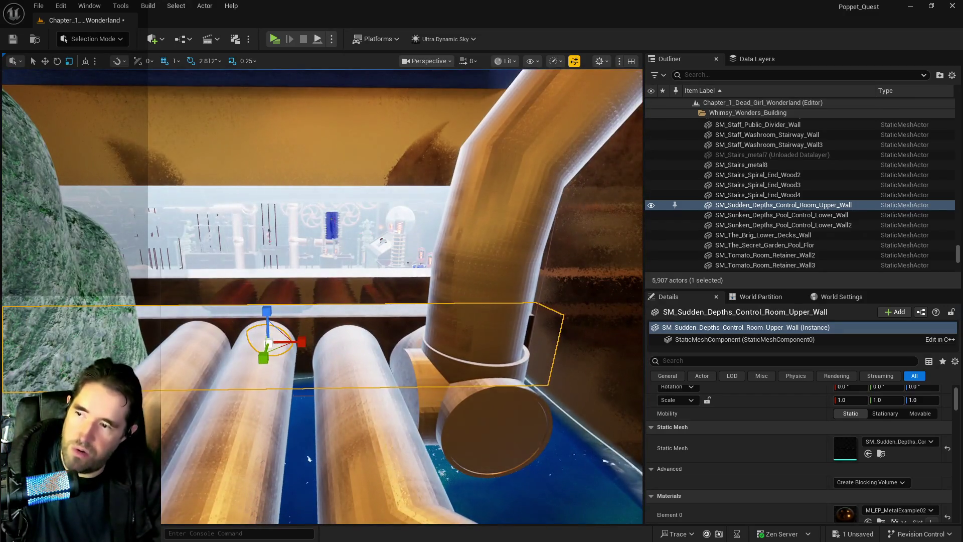
left_click(351, 291)
key("w")
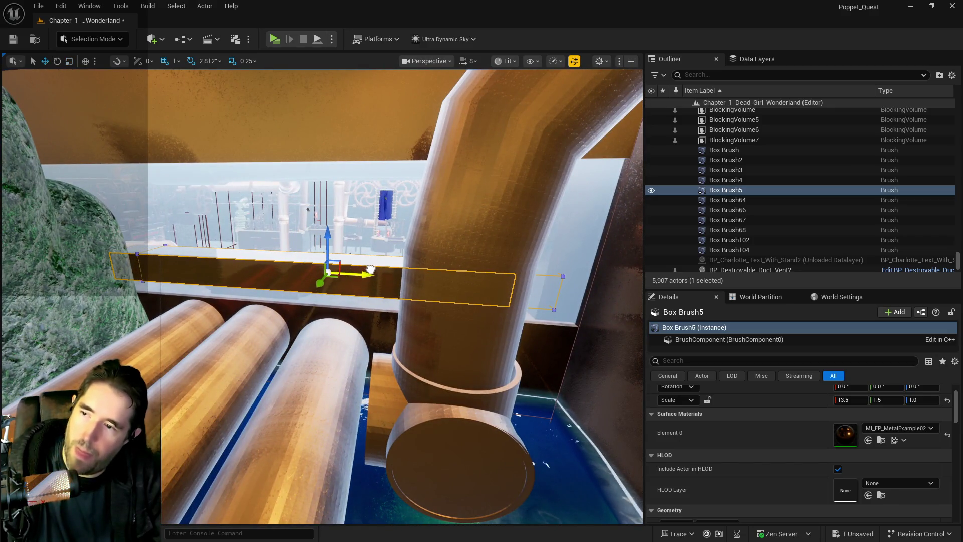
key("e")
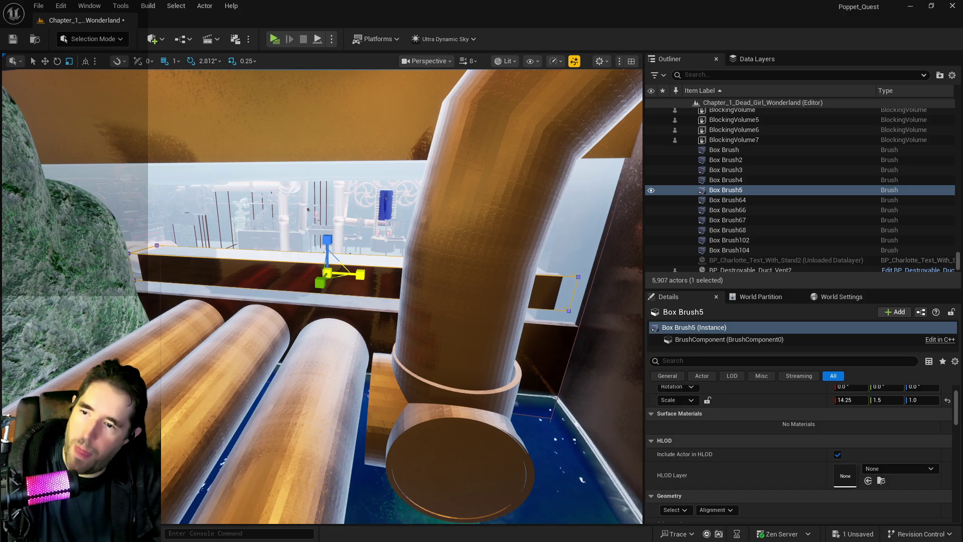
Step: Fly back over the pipes to Box Brush5 and delete the control room upper wall
mouse_move(370, 275)
left_mouse_down()
mouse_move(382, 279)
mouse_move(362, 301)
mouse_move(337, 296)
mouse_move(352, 286)
mouse_move(328, 296)
mouse_move(429, 247)
left_mouse_up()
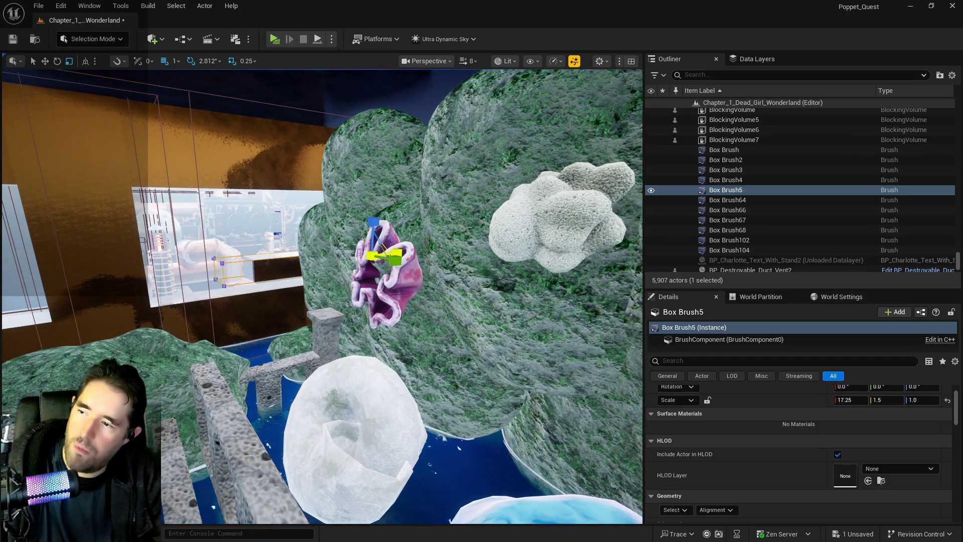
mouse_move(375, 244)
left_mouse_down()
mouse_move(372, 235)
mouse_move(376, 245)
left_mouse_up()
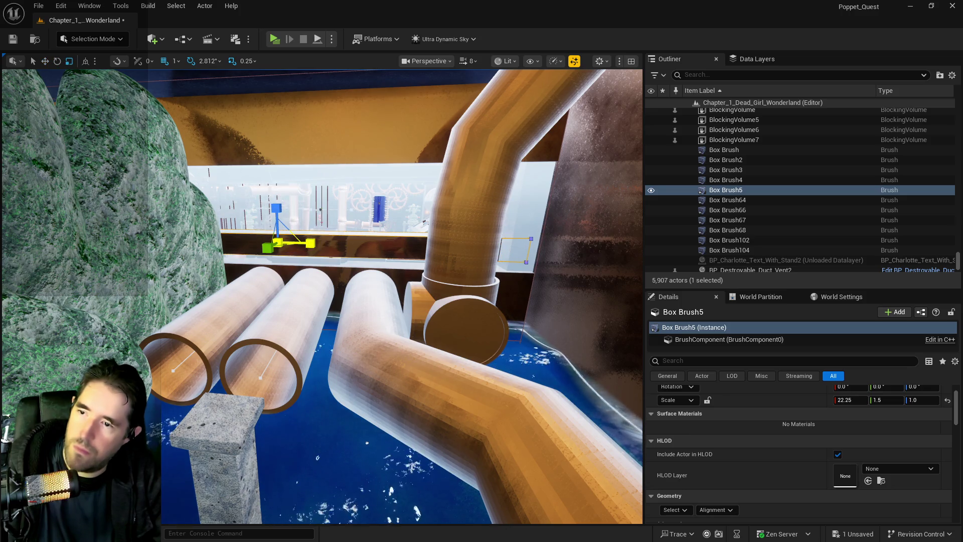
left_click_drag(366, 258, 366, 258)
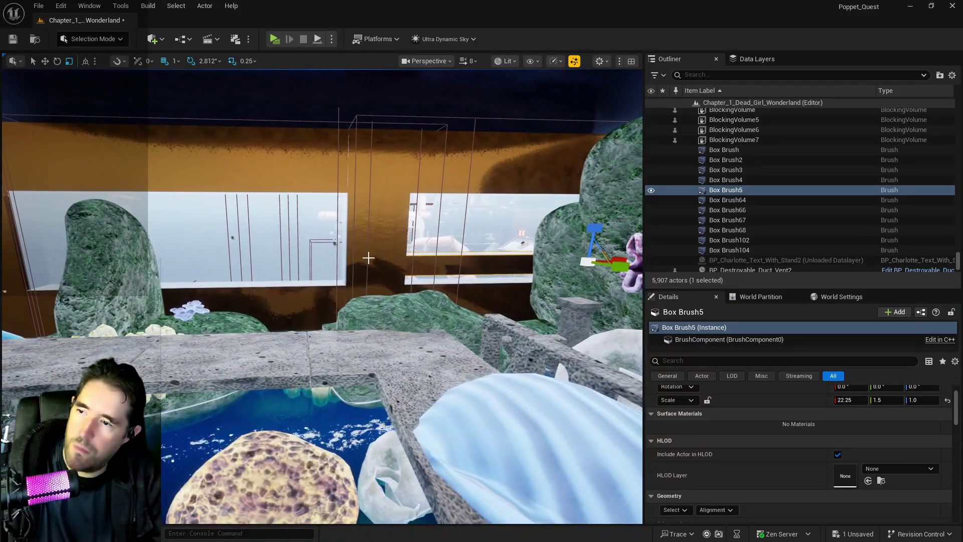
key("f")
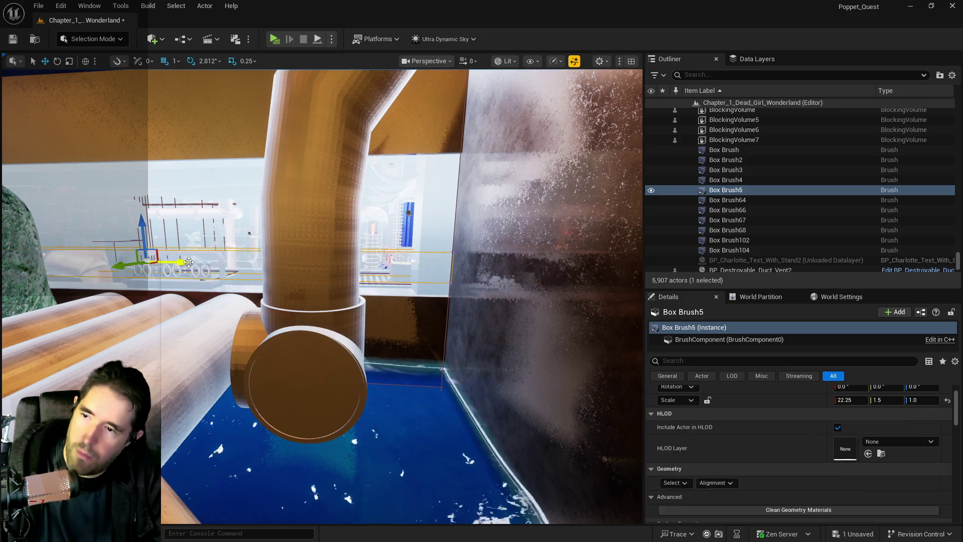
left_click_drag(185, 262, 185, 262)
key("w")
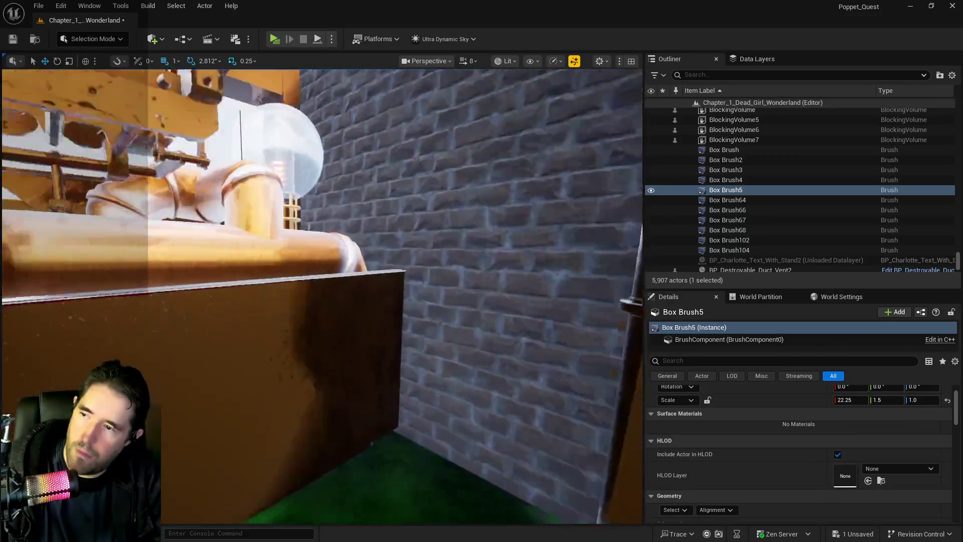
key("w")
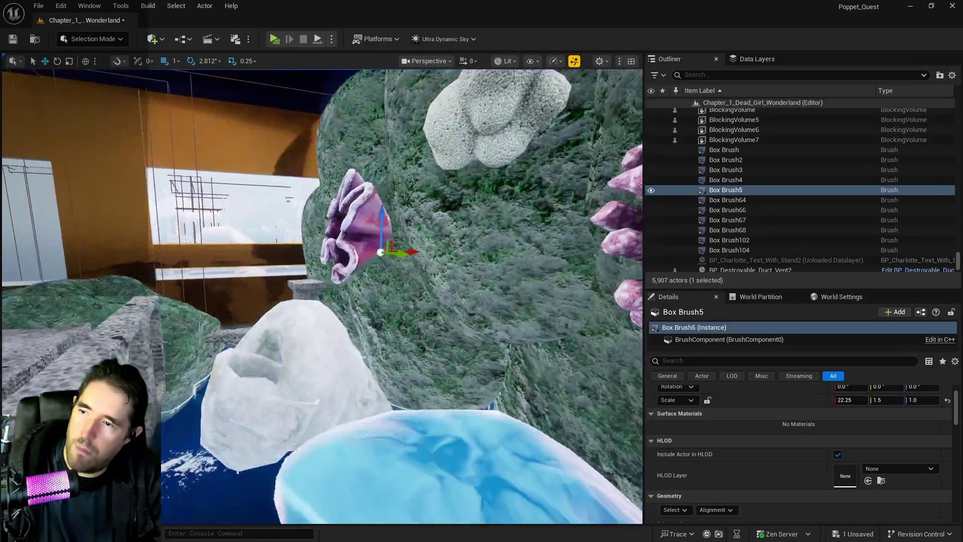
key("w")
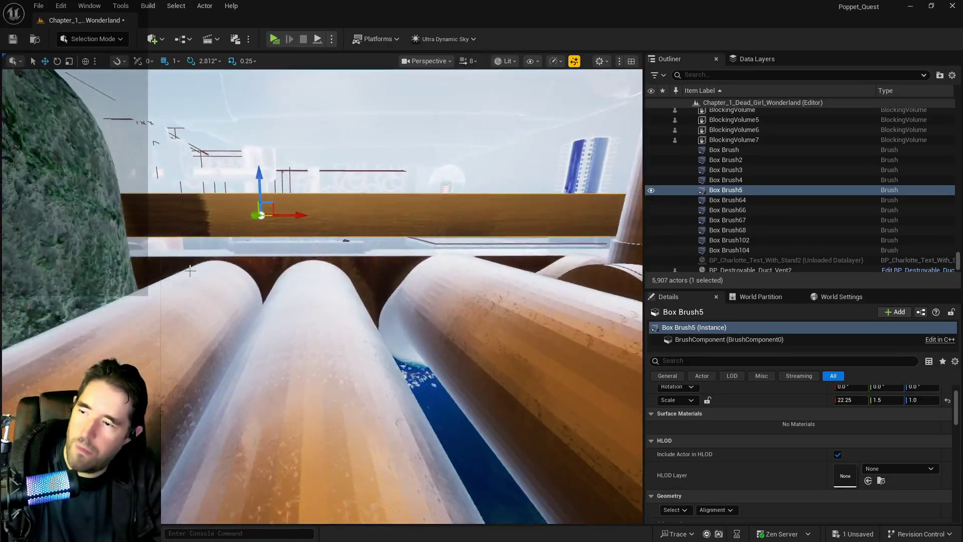
left_click(271, 269)
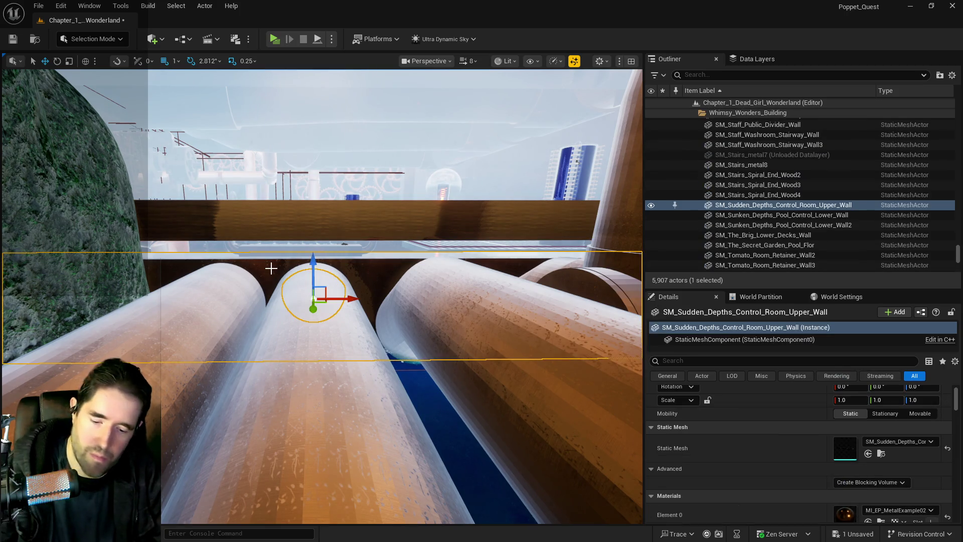
key("Delete")
Step: Stretch Box Brush5 to Z scale 3.0, then select the pool control lower wall
left_click(259, 218)
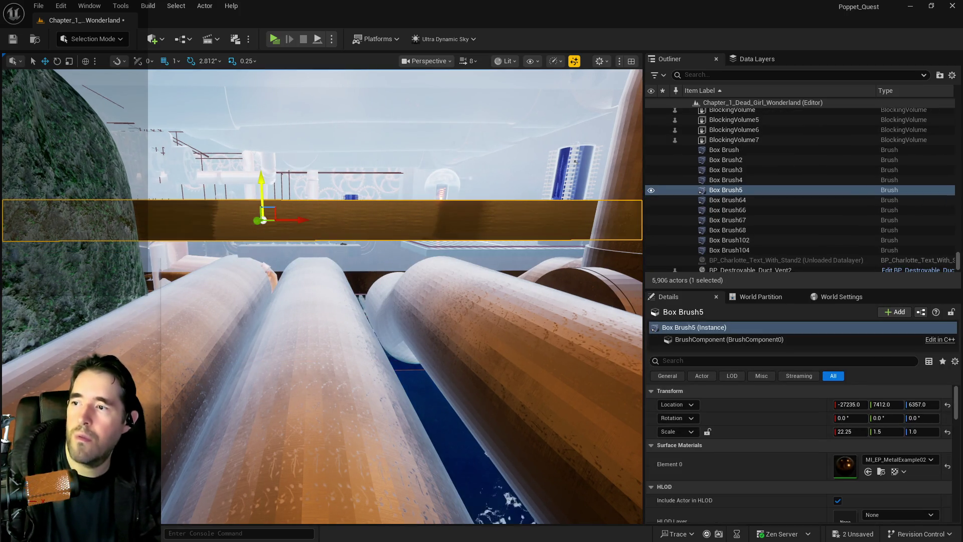
key("r")
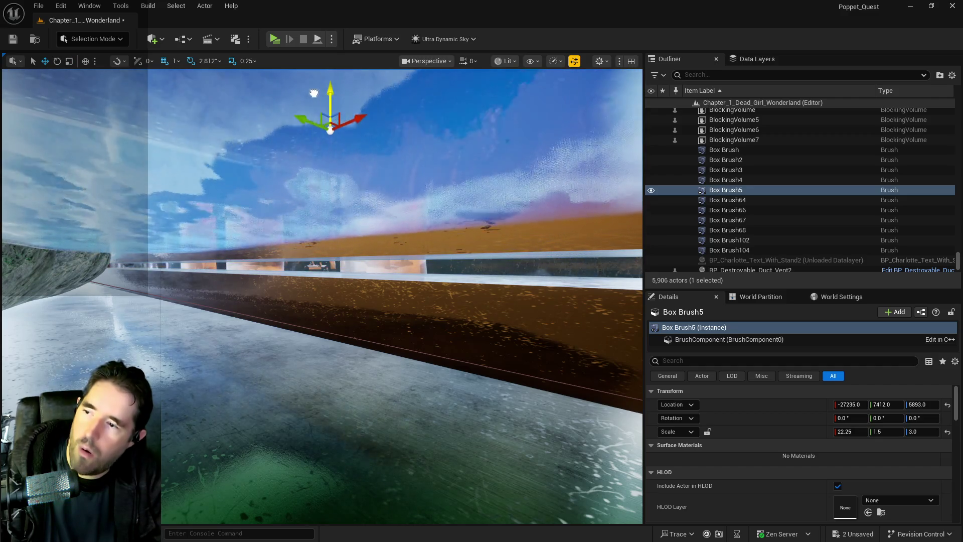
left_click(329, 294)
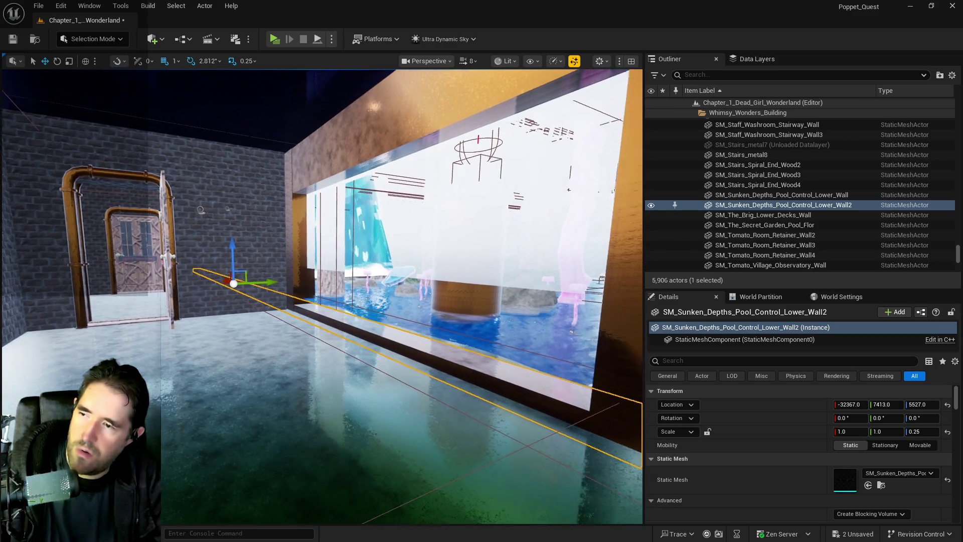
Step: Halve the pool control lower wall to X scale 0.5, then orbit around and reselect it
scroll(322, 278, "down", 5)
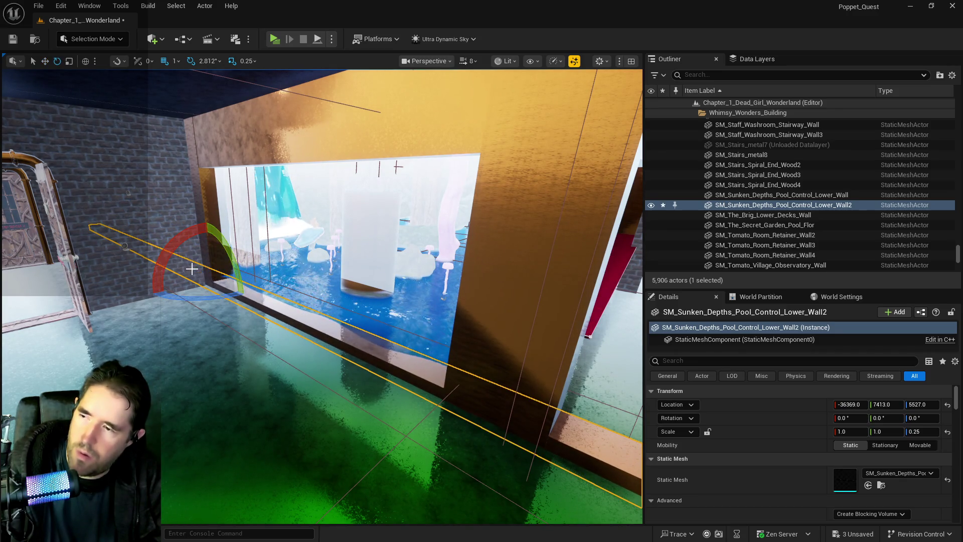
mouse_move(190, 266)
left_mouse_down()
mouse_move(176, 260)
mouse_move(209, 258)
mouse_move(212, 232)
left_mouse_up()
left_click_drag(350, 370, 350, 370)
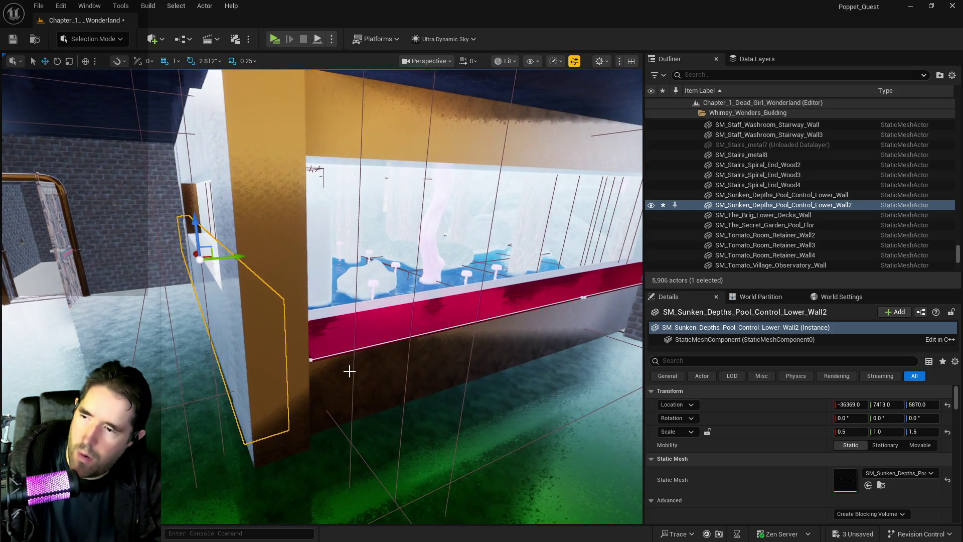
left_click(350, 371)
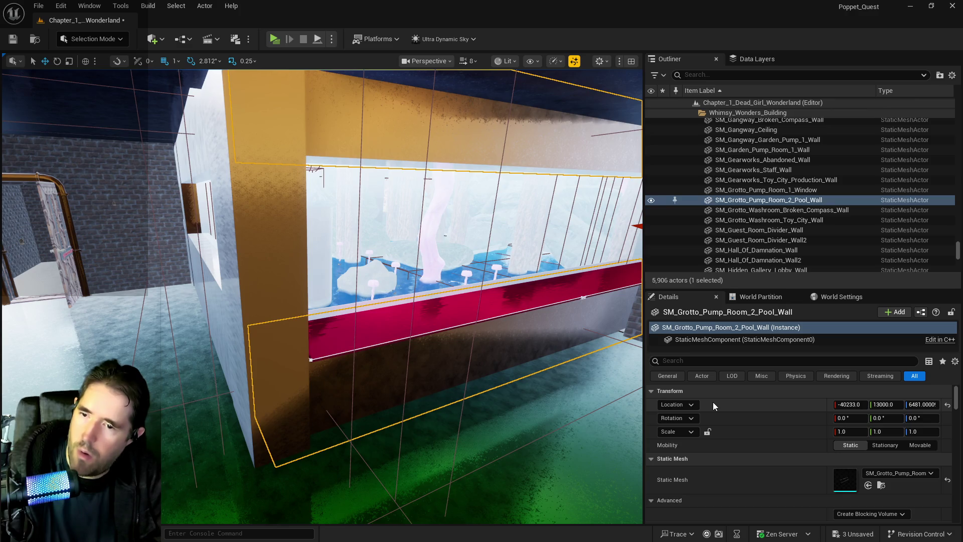
mouse_move(343, 385)
left_mouse_down()
mouse_move(280, 383)
mouse_move(281, 371)
mouse_move(301, 369)
left_mouse_up()
left_click(263, 372)
left_click_drag(153, 441, 126, 431)
left_click(377, 344)
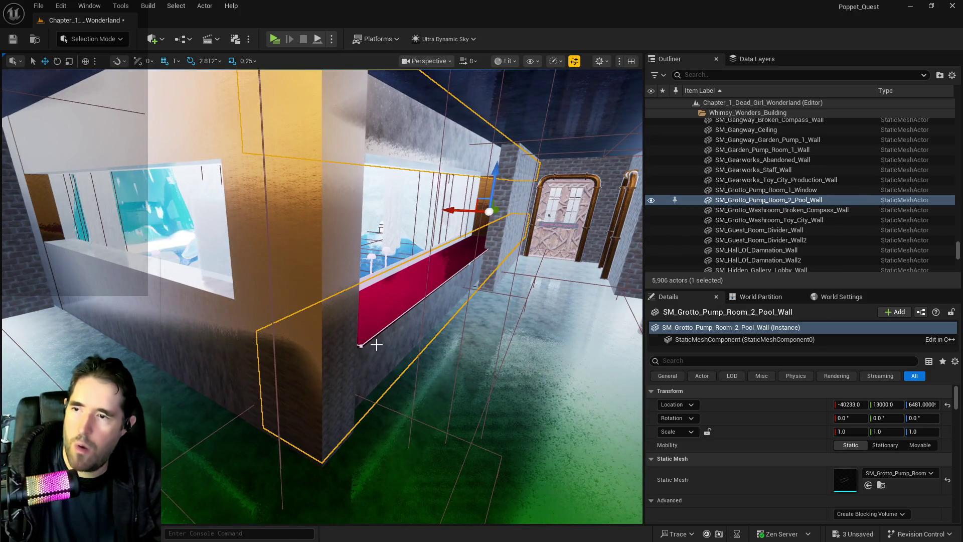
mouse_move(377, 344)
left_mouse_down()
mouse_move(286, 337)
mouse_move(272, 323)
left_mouse_up()
left_click(281, 332)
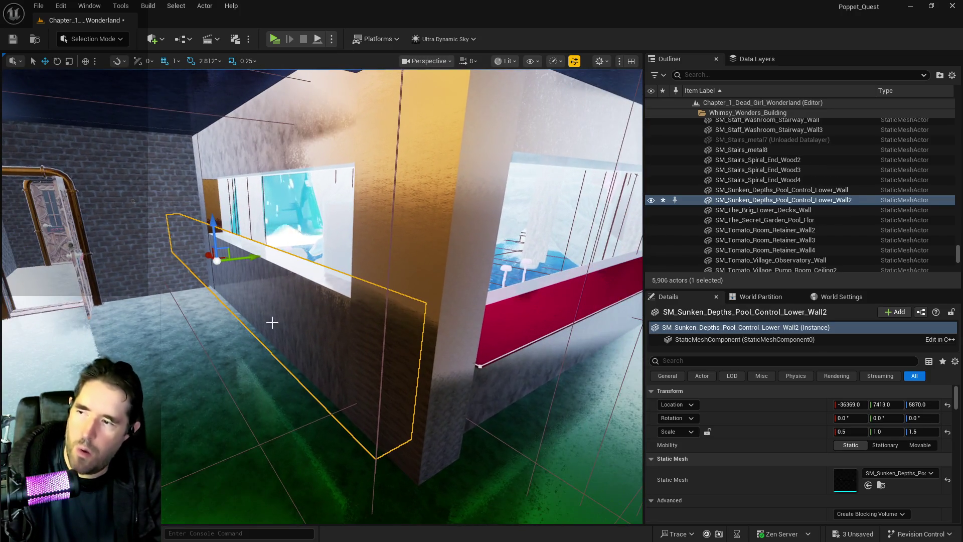
Step: Set the wall's Z scale to 1.25 then 1.0, lower it and slide it along X
type("1.25")
key("Return")
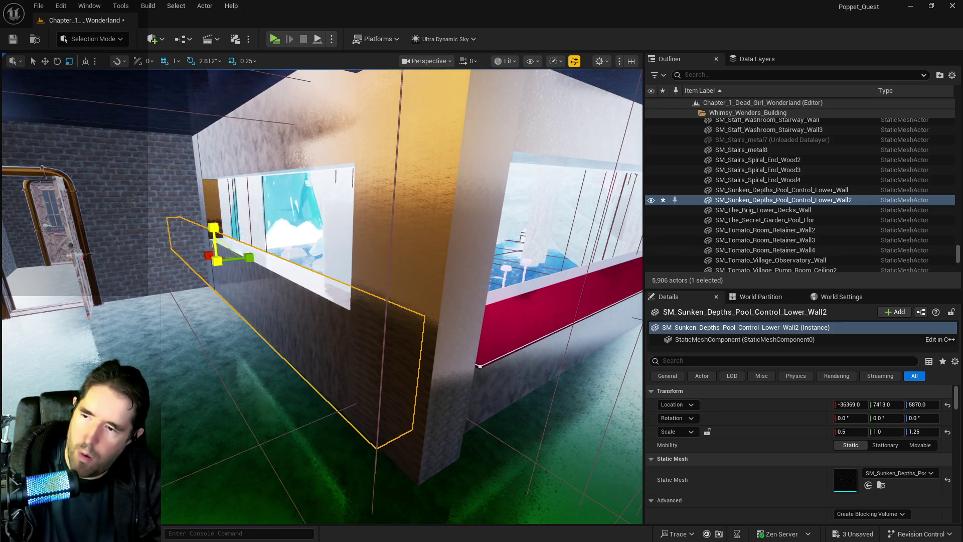
type("1")
key("Return")
left_click_drag(213, 229, 215, 210)
key("q")
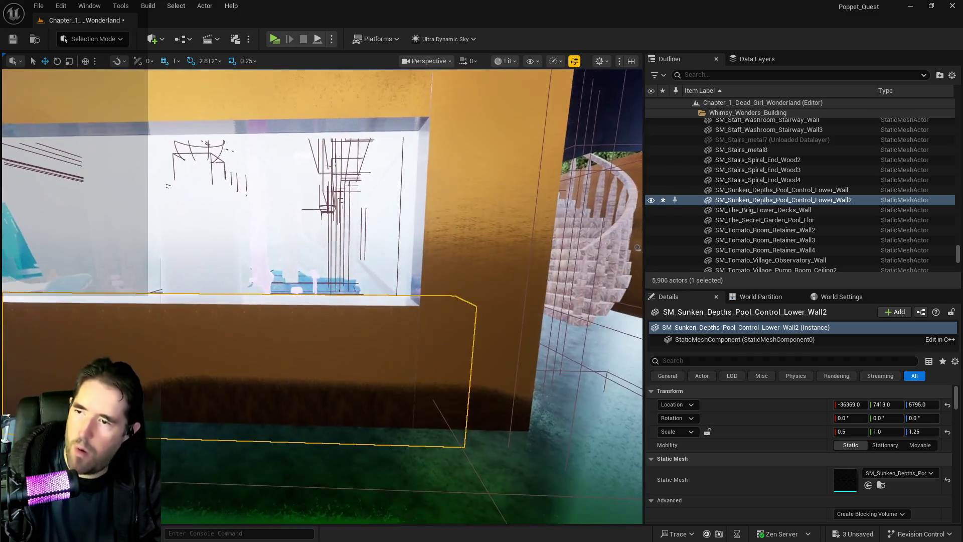
left_click_drag(321, 296, 181, 296)
left_click_drag(76, 259, 77, 291)
left_click_drag(54, 328, 100, 327)
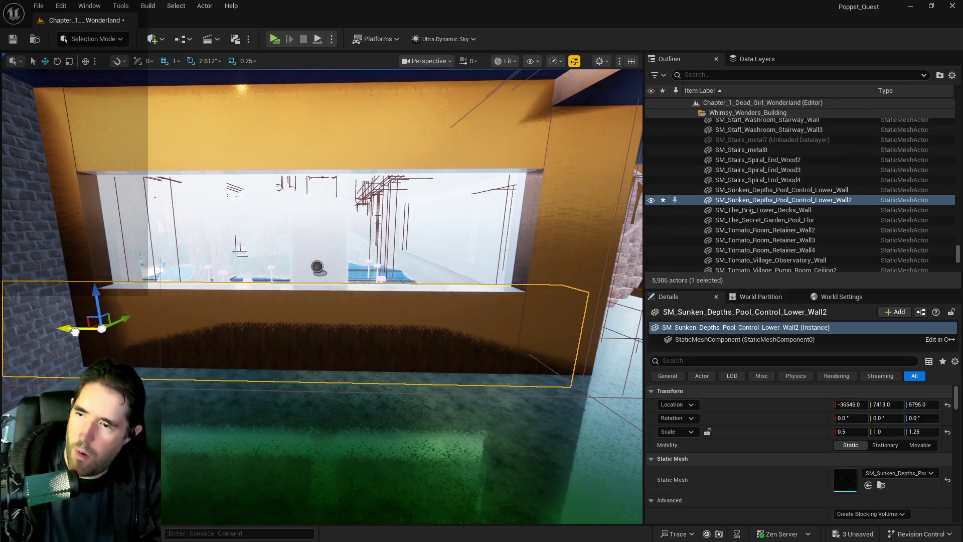
Step: Frame the orange wall and commit a Z scale of 1.15
key("f")
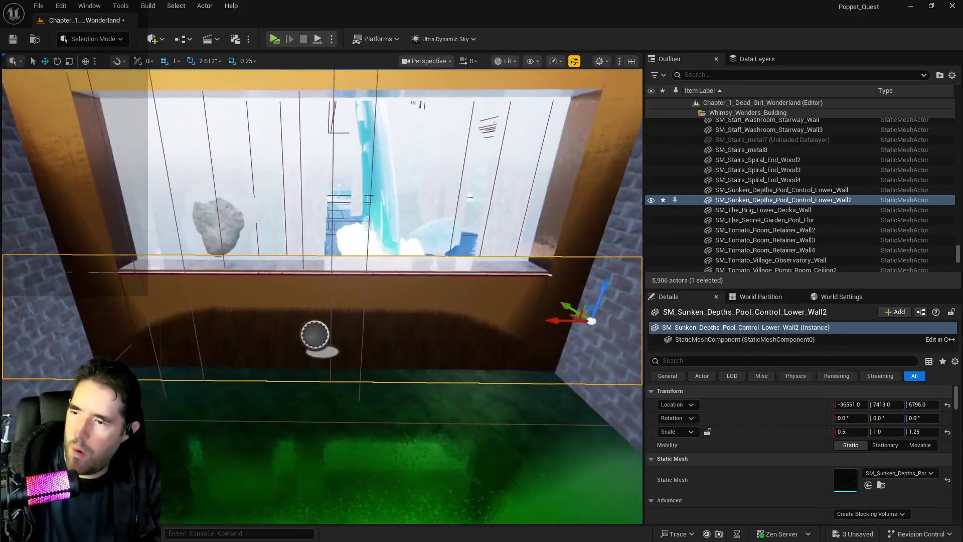
key("e")
key("r")
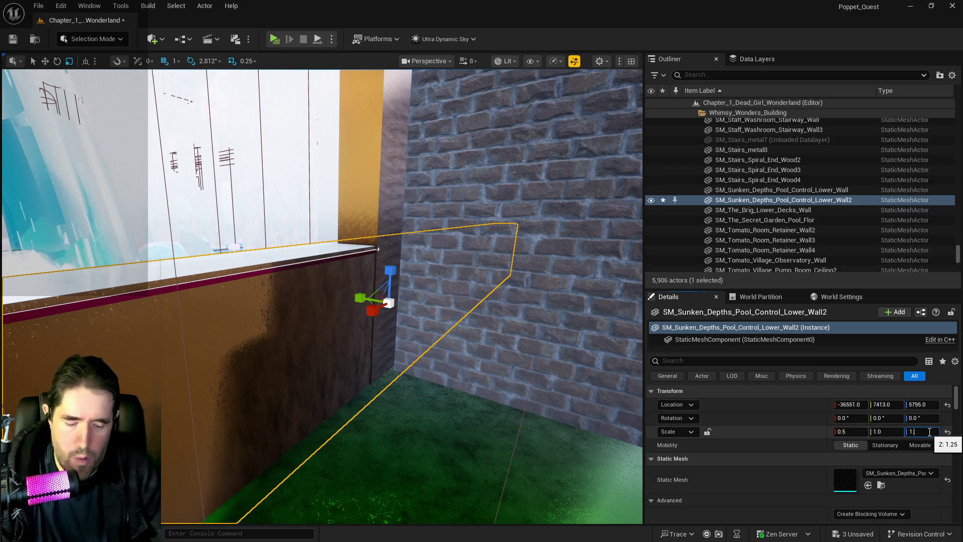
type(".15")
key("Return")
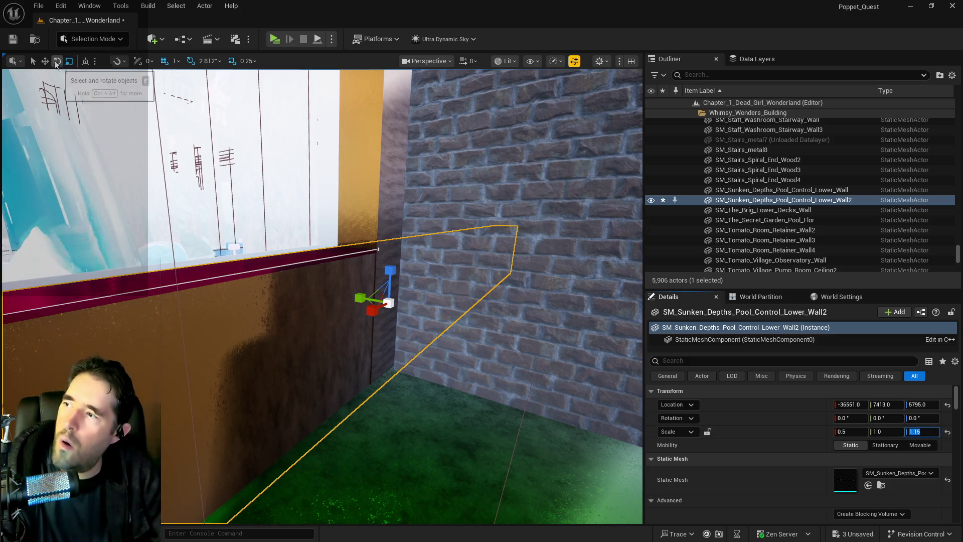
mouse_move(176, 211)
left_mouse_down()
mouse_move(323, 280)
mouse_move(422, 294)
mouse_move(251, 294)
left_mouse_up()
key("f")
Step: Set the wall's X scale to 0.45, move it to X -36831, and save the level
left_click_drag(462, 274, 482, 274)
key("e")
key("r")
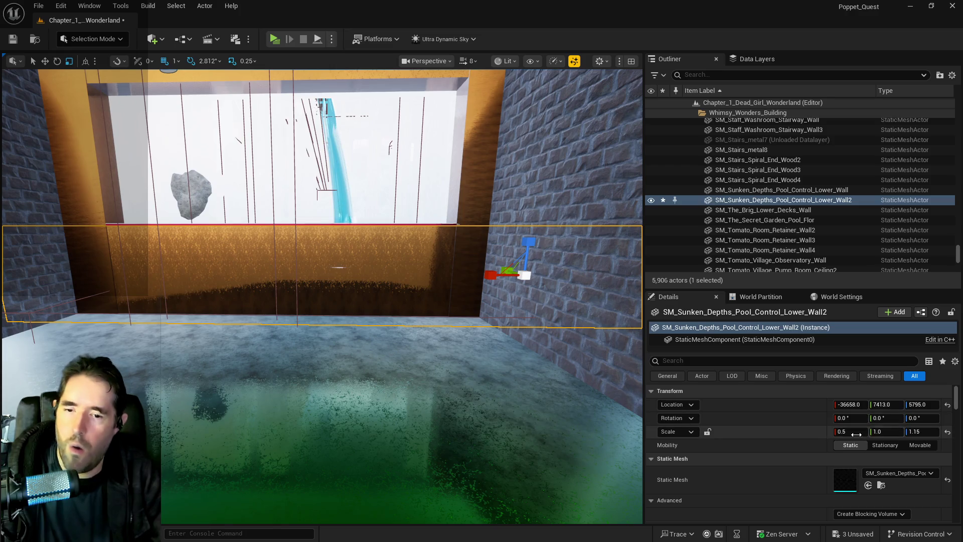
left_click(851, 432)
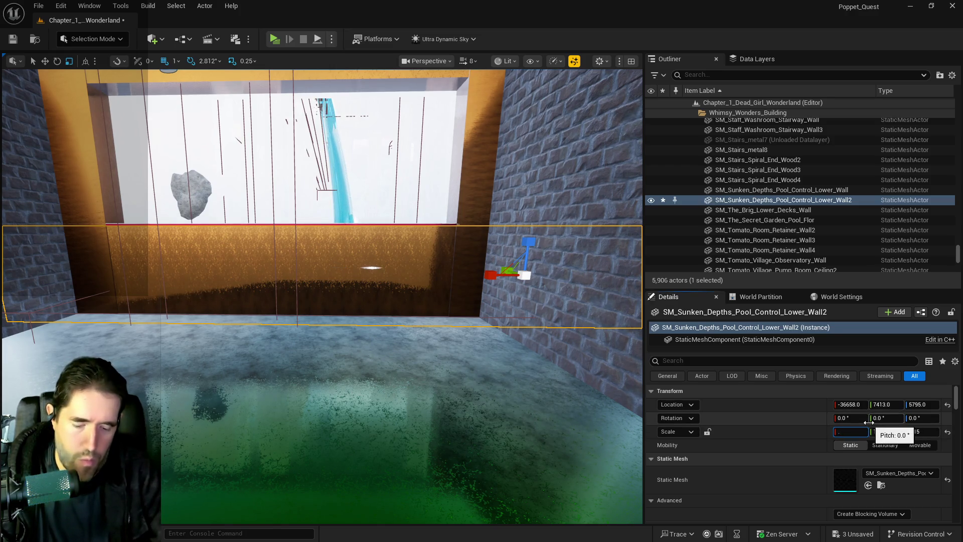
type("0.45")
key("Return")
mouse_move(399, 361)
left_mouse_down()
mouse_move(193, 139)
mouse_move(184, 296)
left_mouse_up()
key("w")
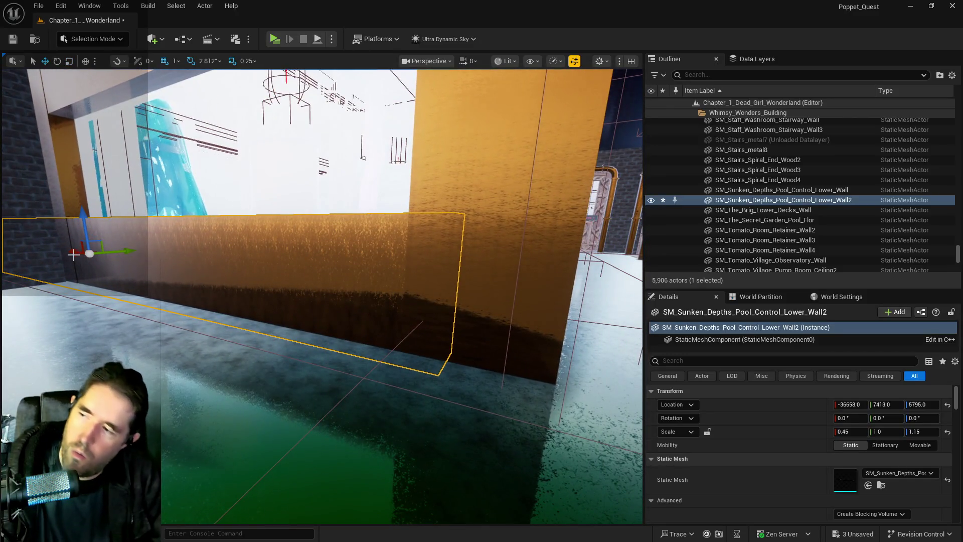
left_click_drag(73, 251, 80, 258)
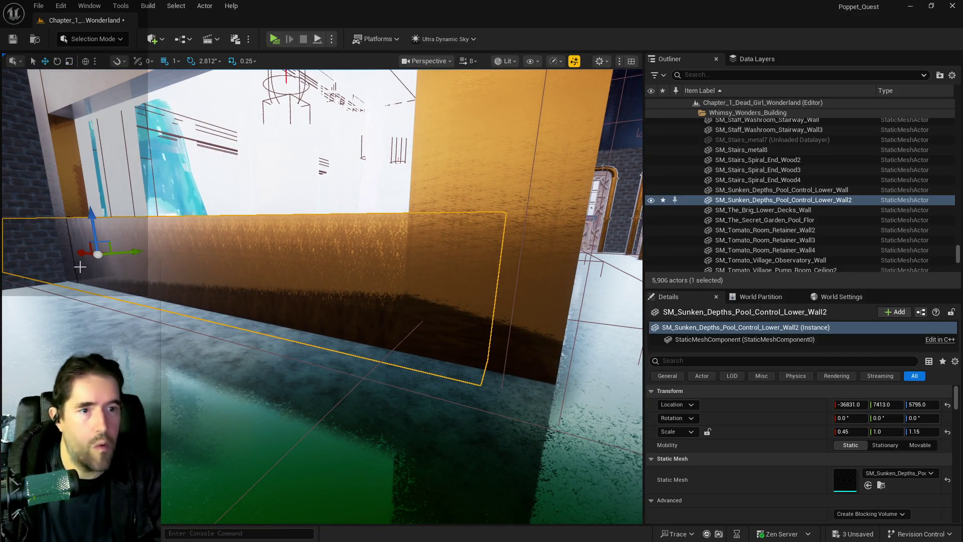
key("ctrl+s")
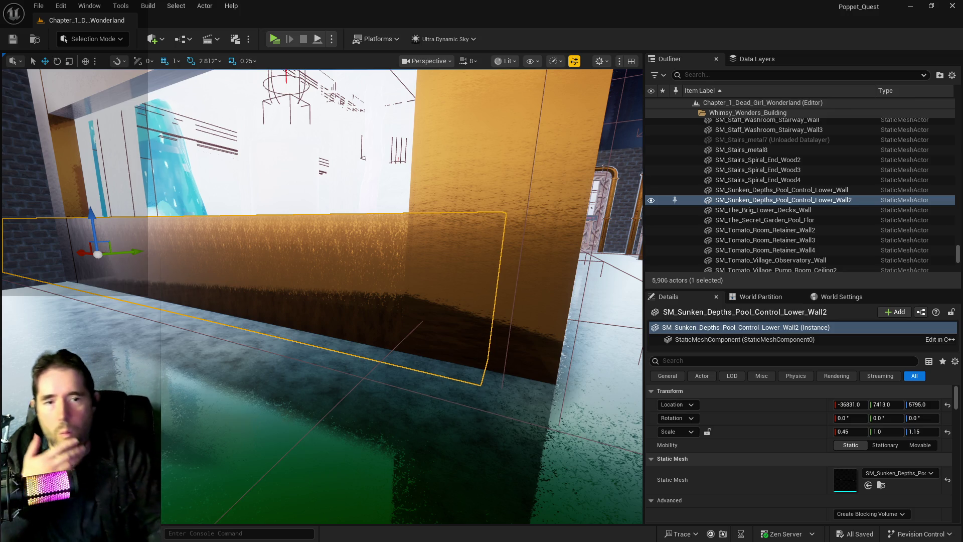
Step: Select the pink beam LevelBlock_Traversable18 and look down on it
mouse_move(548, 431)
left_mouse_down()
mouse_move(347, 353)
mouse_move(389, 179)
left_mouse_up()
left_click(388, 192)
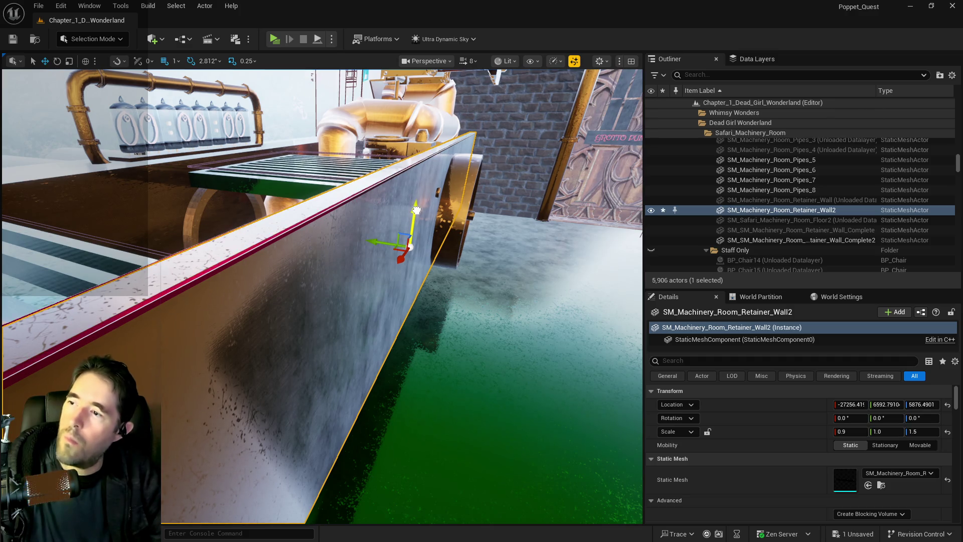
left_click(341, 197)
mouse_move(341, 197)
left_mouse_down()
mouse_move(345, 226)
mouse_move(351, 211)
left_mouse_up()
mouse_move(428, 107)
left_mouse_down()
mouse_move(295, 180)
mouse_move(401, 145)
mouse_move(426, 305)
mouse_move(466, 242)
mouse_move(322, 204)
mouse_move(338, 215)
mouse_move(445, 171)
mouse_move(427, 203)
mouse_move(438, 175)
left_mouse_up()
Step: Lower the viewport camera speed from 8 to 3 and fly over to the grate
left_click(473, 62)
left_click_drag(463, 95, 456, 94)
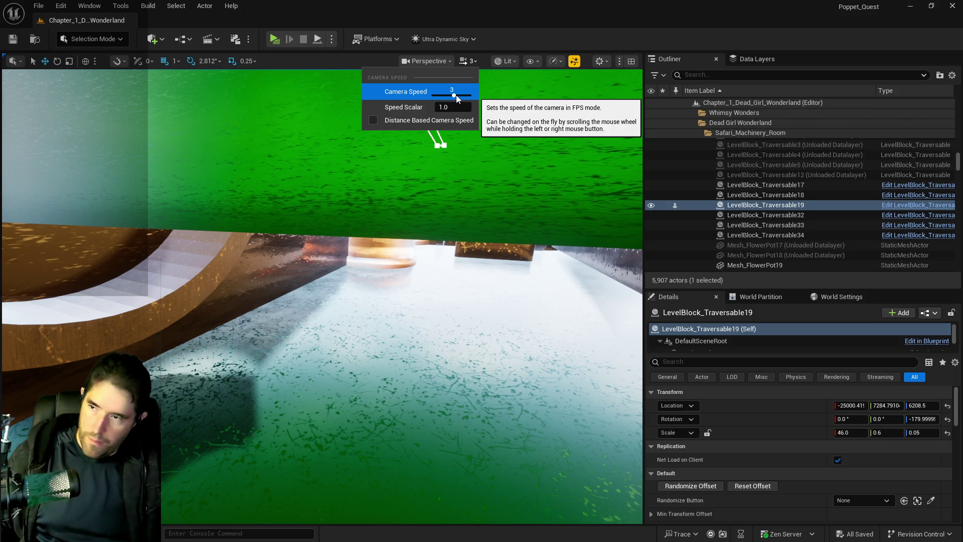
left_click_drag(420, 215, 361, 140)
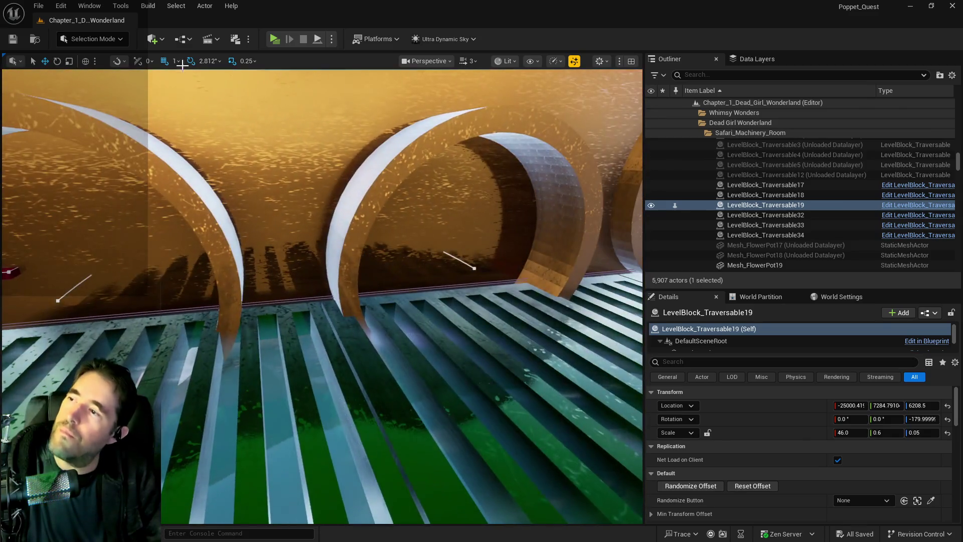
left_click(153, 38)
Step: Drop a geometry brush into the level, then undo that placement
mouse_move(205, 202)
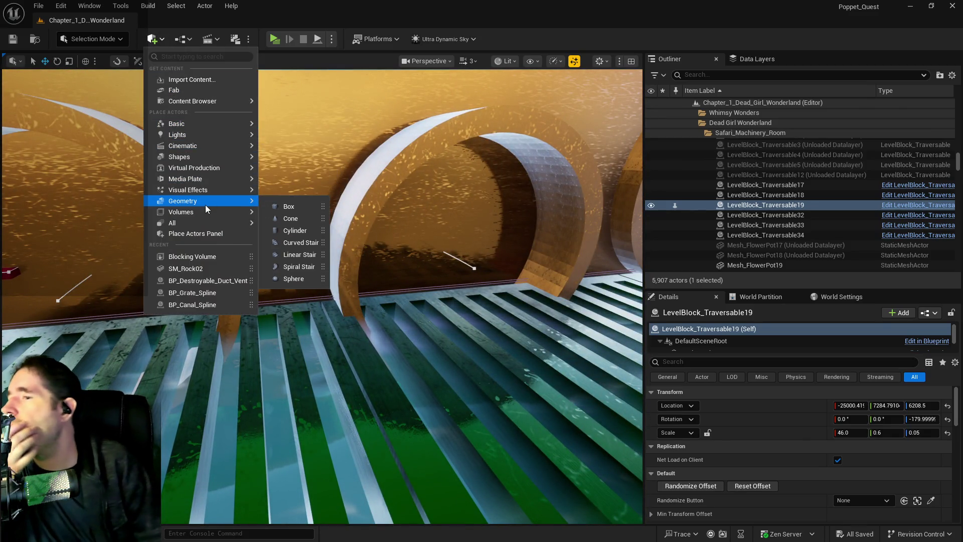
mouse_move(288, 222)
left_mouse_down()
mouse_move(485, 261)
mouse_move(480, 270)
left_mouse_up()
left_click(62, 7)
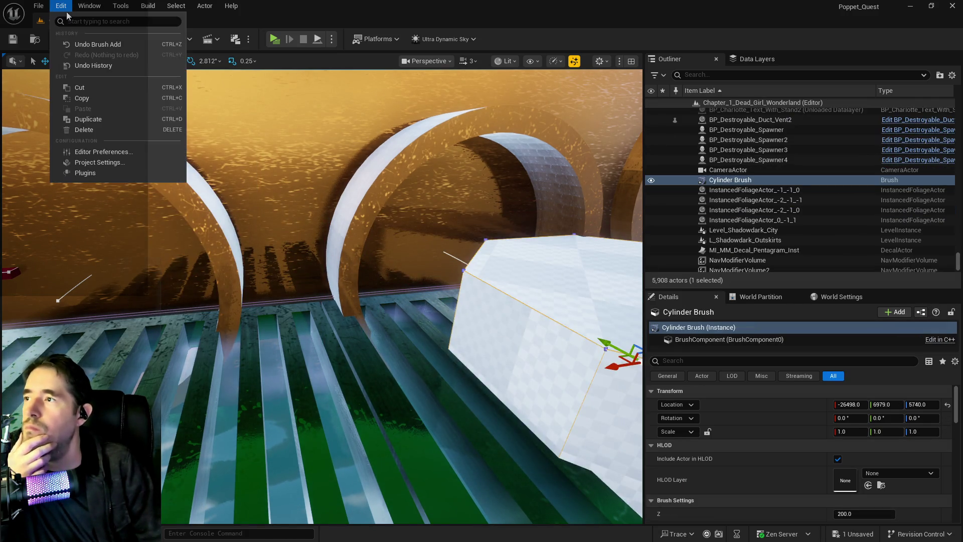
left_click(72, 45)
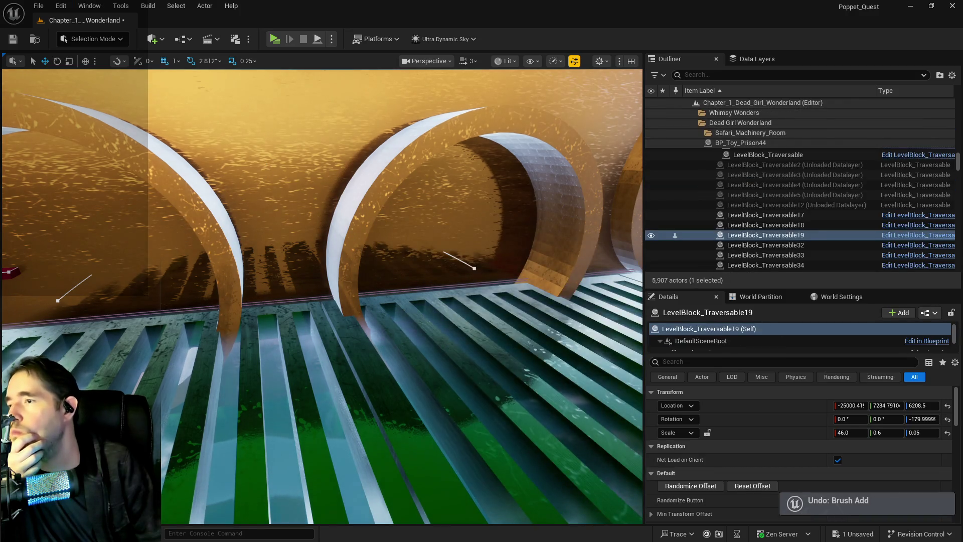
scroll(775, 442, "down", 2)
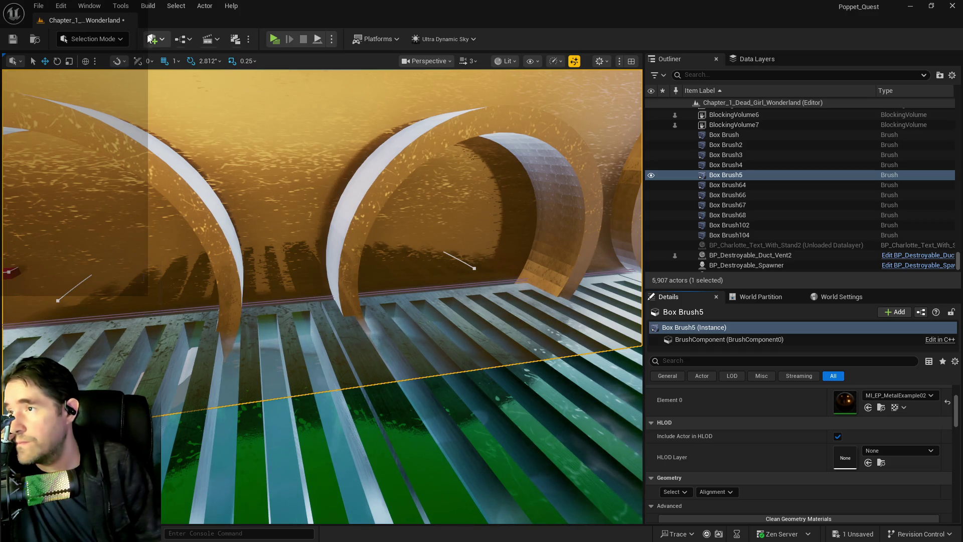
Step: Place a Cylinder brush by the pipe openings and give it 60 sides
left_click(153, 39)
mouse_move(222, 202)
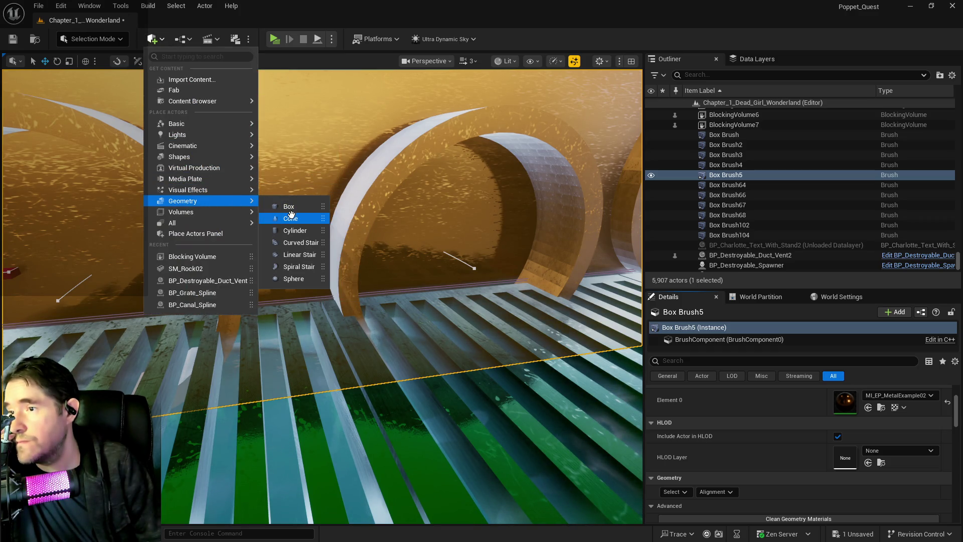
mouse_move(294, 227)
left_mouse_down()
mouse_move(497, 279)
mouse_move(522, 266)
left_mouse_up()
left_click(861, 490)
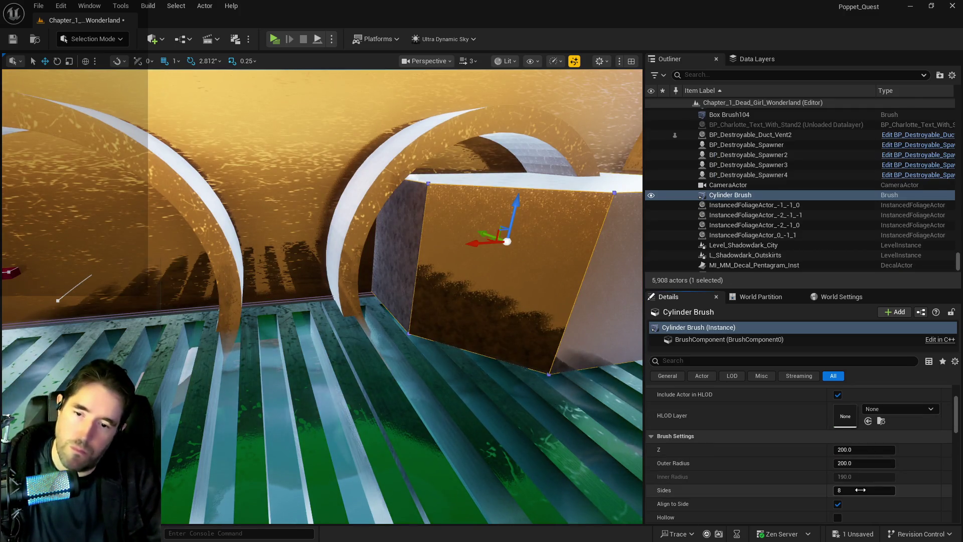
type("60")
key("Return")
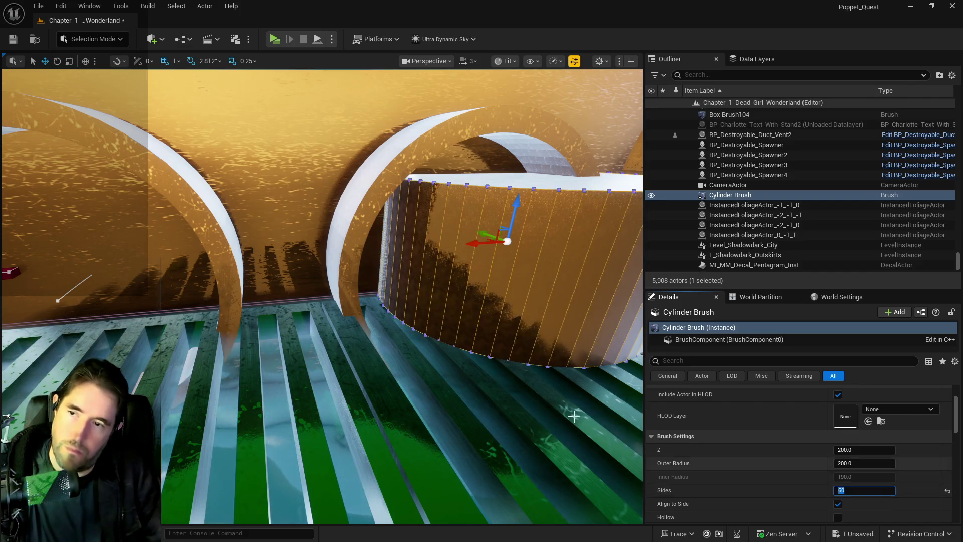
left_click_drag(602, 428, 513, 383)
Step: Rotate the cylinder to face the wall and set its Brush Type to Subtractive
key("e")
left_click_drag(293, 181, 351, 281)
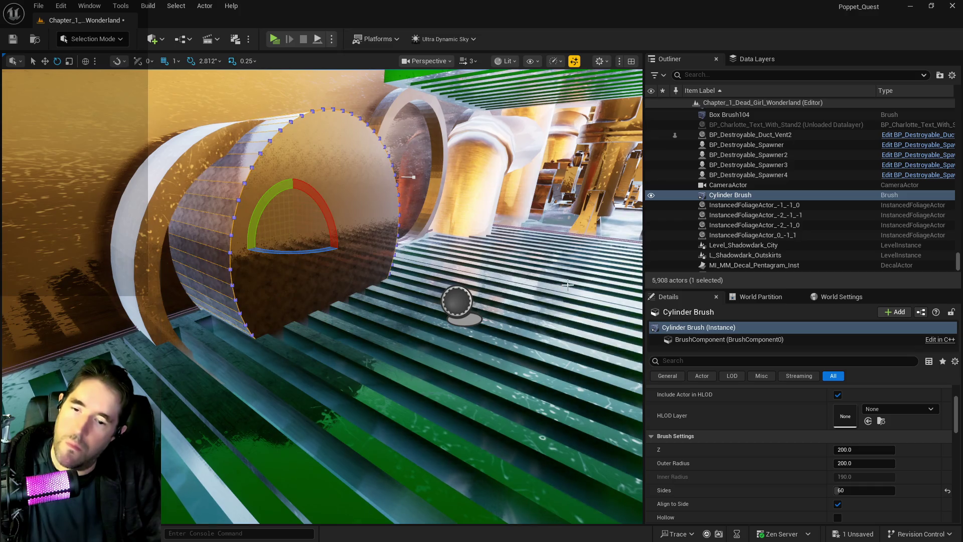
scroll(874, 453, "down", 1)
scroll(874, 453, "down", 2)
left_click(863, 435)
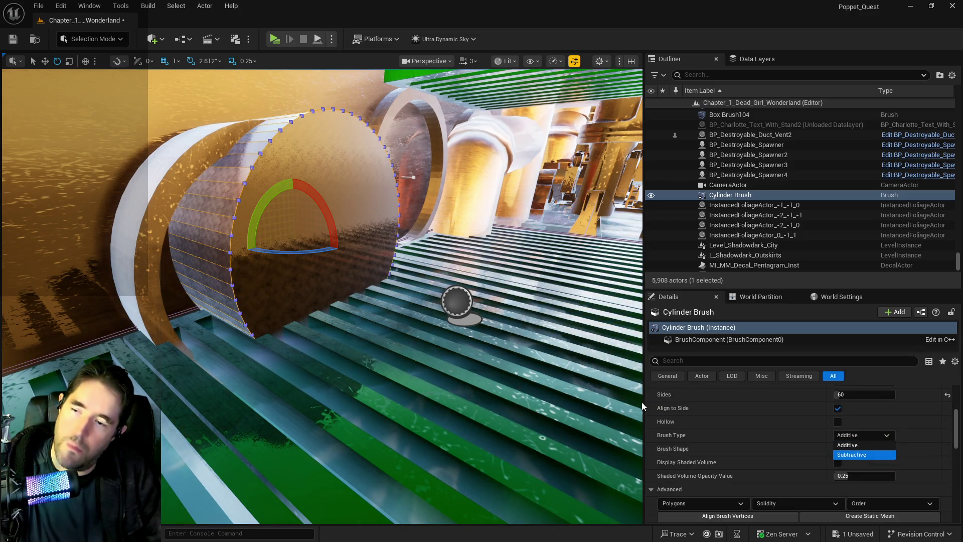
left_click(853, 453)
Step: Move the cylinder into the wall opening and Alt-drag a copy to the left
key("w")
left_click_drag(293, 216, 295, 225)
mouse_move(276, 266)
left_mouse_down()
mouse_move(252, 275)
mouse_move(215, 246)
mouse_move(186, 247)
mouse_move(274, 233)
left_mouse_up()
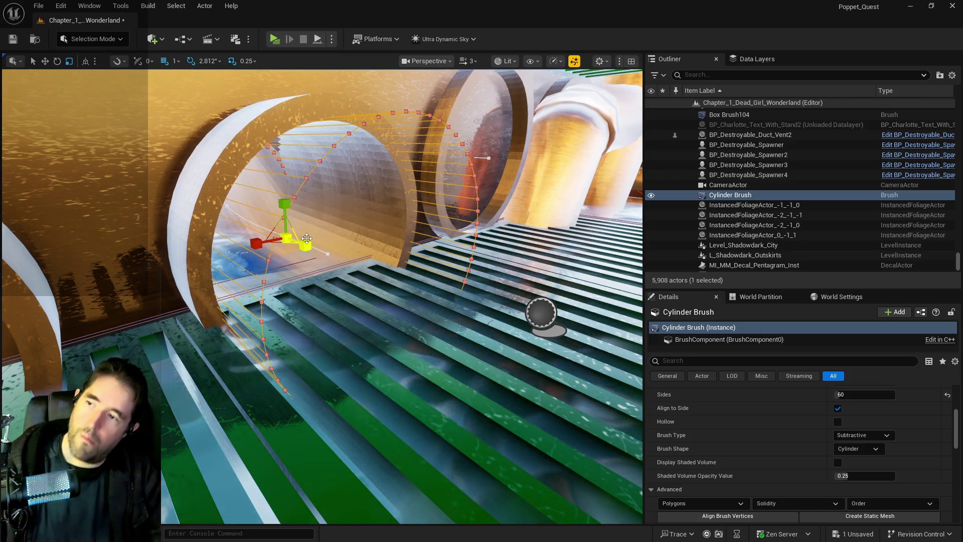
left_click_drag(307, 239, 307, 239)
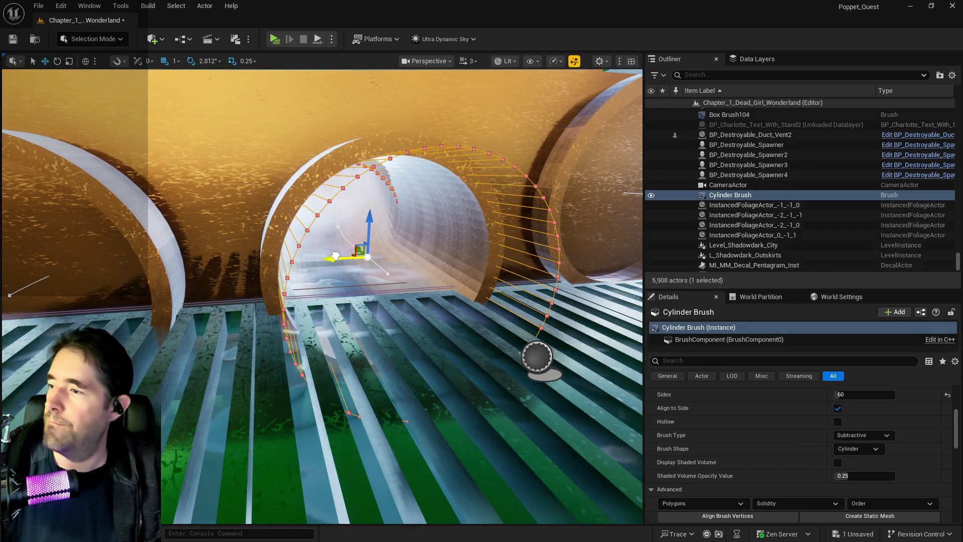
left_click_drag(336, 256, 121, 271, "alt")
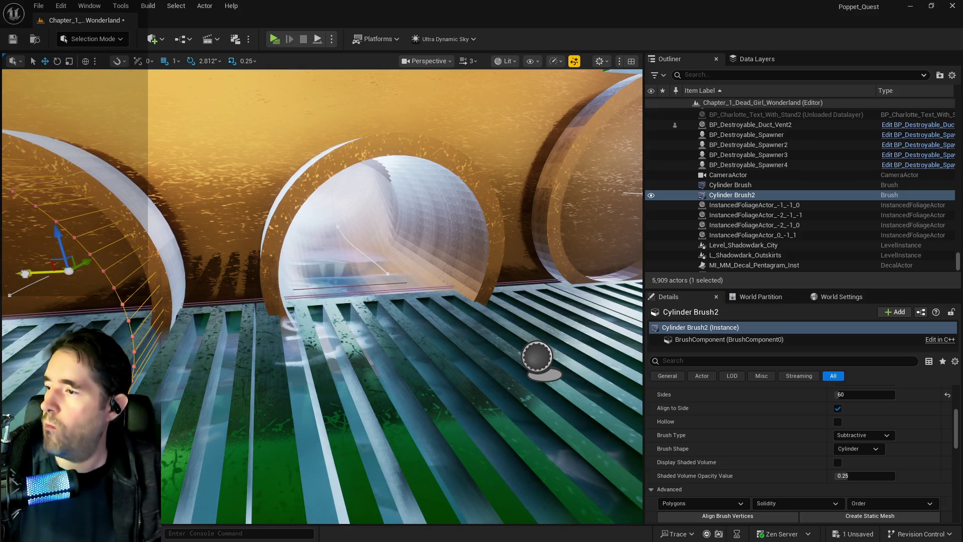
key("f")
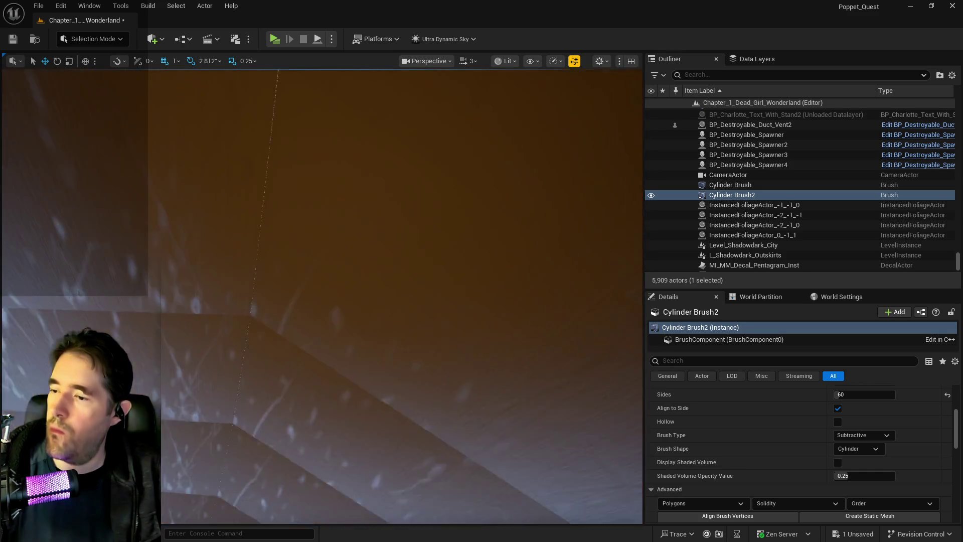
scroll(321, 296, "down", 3)
scroll(321, 296, "down", 3)
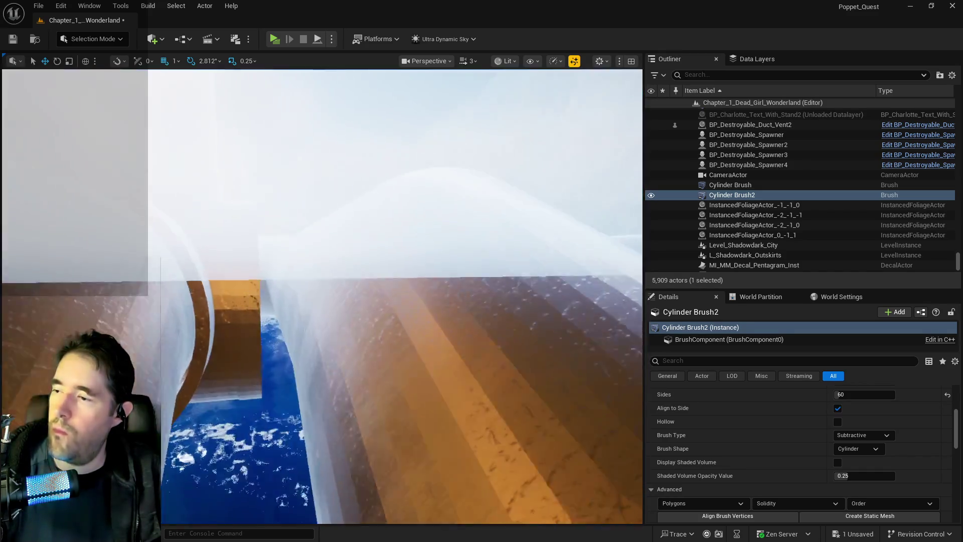
scroll(321, 296, "up", 3)
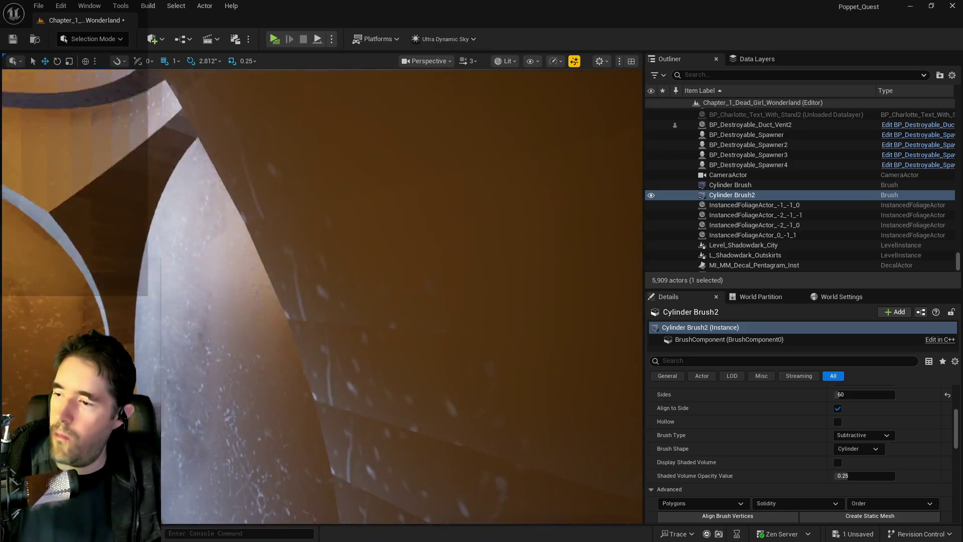
scroll(321, 296, "down", 3)
scroll(321, 296, "down", 3)
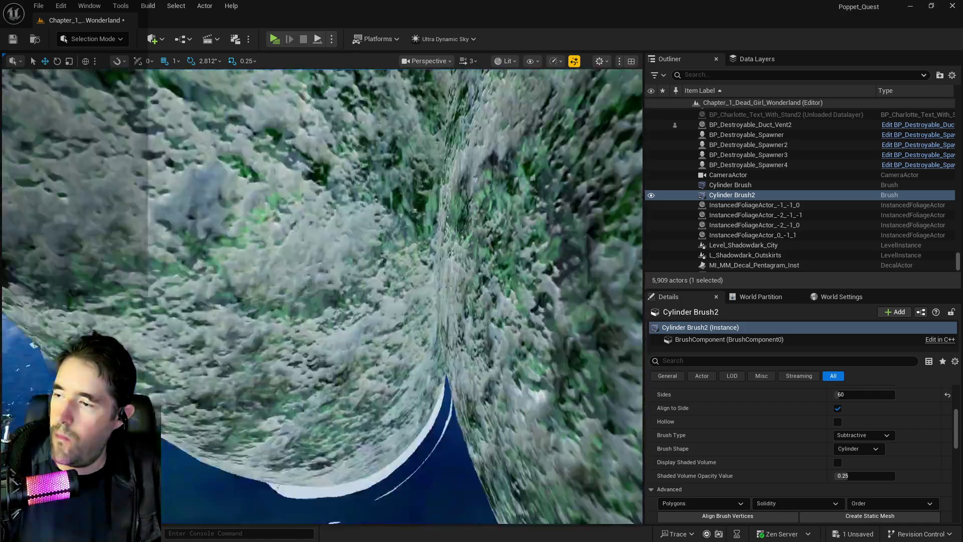
scroll(321, 296, "down", 5)
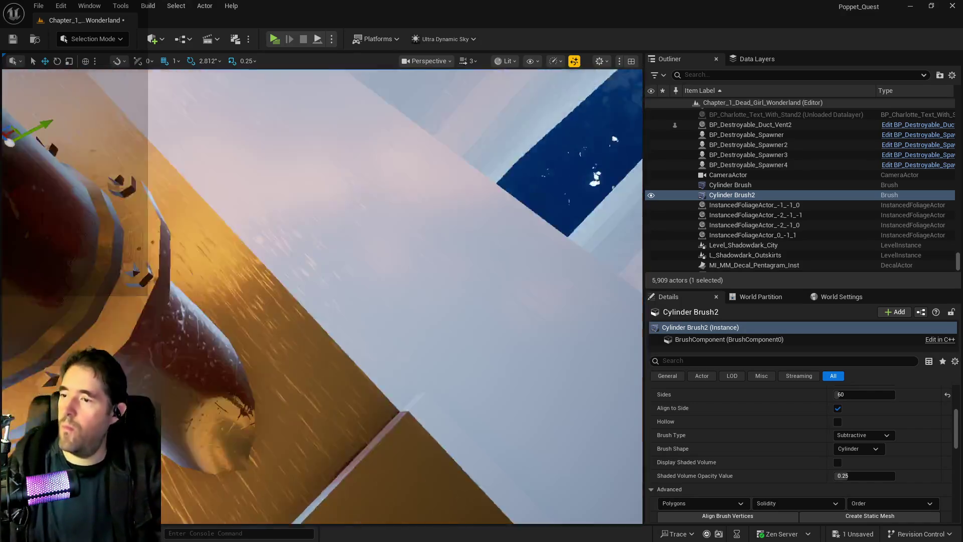
scroll(321, 296, "down", 3)
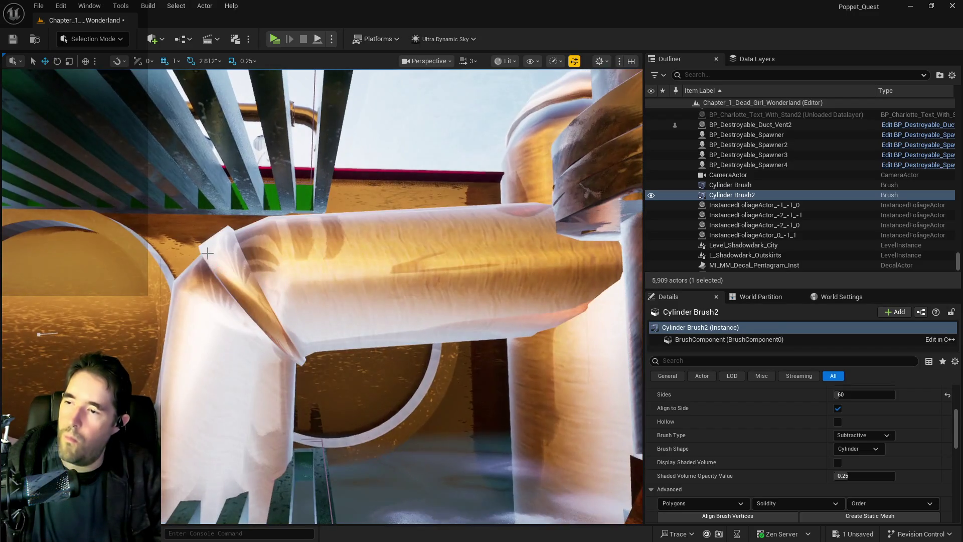
left_click(206, 253)
scroll(207, 253, "up", 3)
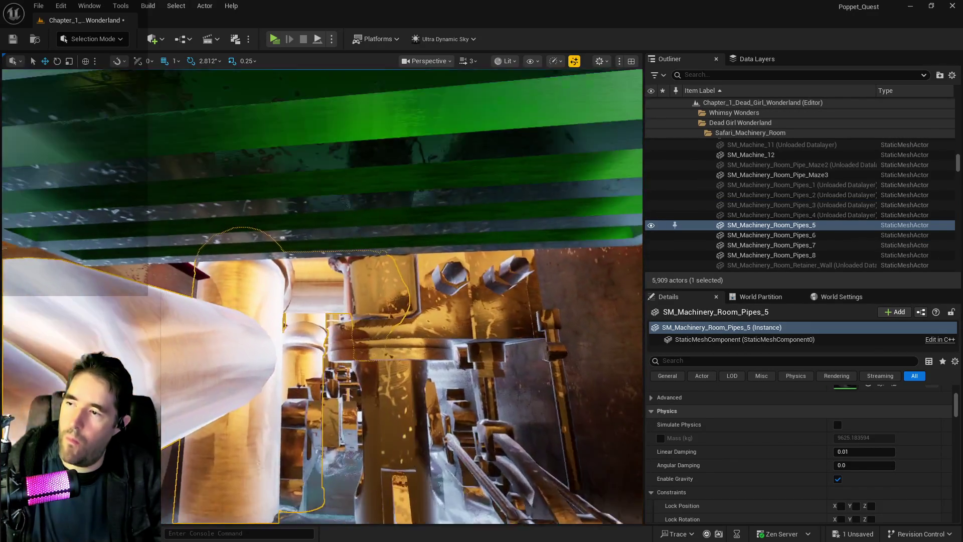
Step: Fly past the jar rack and pipe rings, then select and frame BP_Pipe_Spline5
scroll(321, 296, "down", 2)
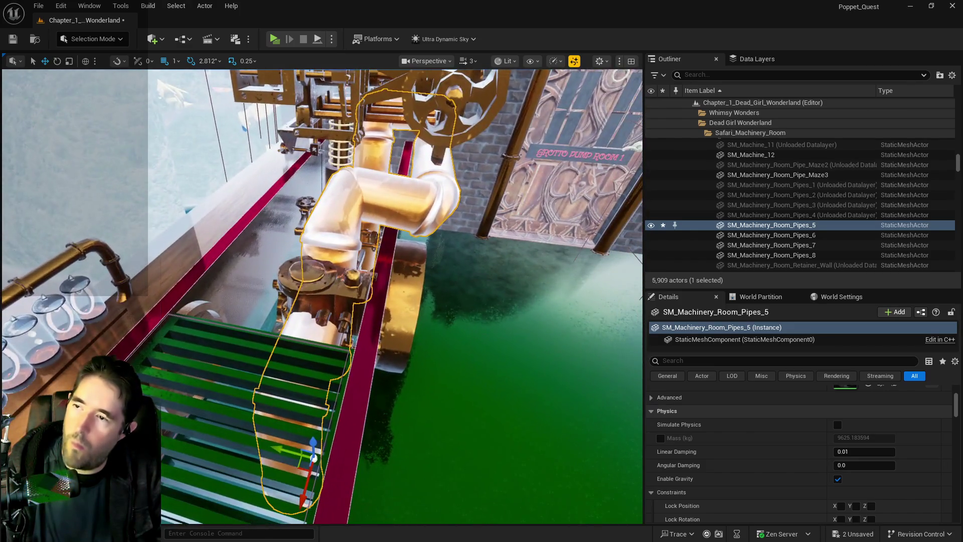
mouse_move(322, 297)
left_mouse_down()
mouse_move(288, 281)
mouse_move(281, 261)
left_mouse_up()
mouse_move(223, 316)
left_mouse_down()
mouse_move(292, 302)
mouse_move(283, 297)
left_mouse_up()
left_click(387, 445)
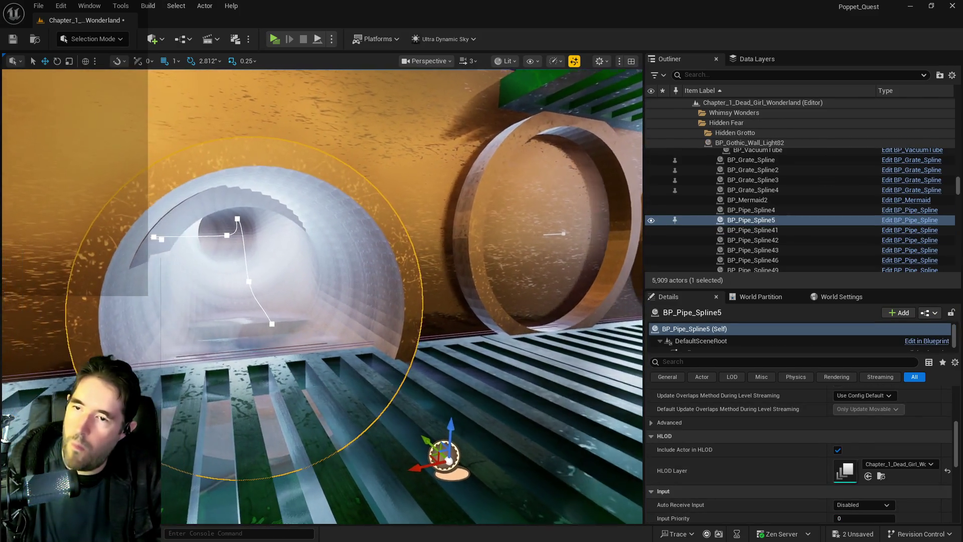
key("f")
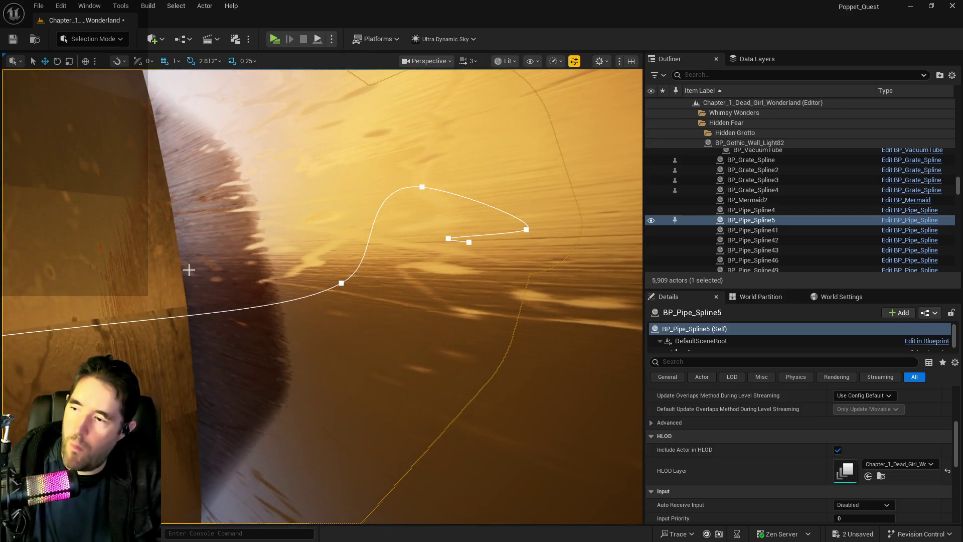
left_click(693, 77)
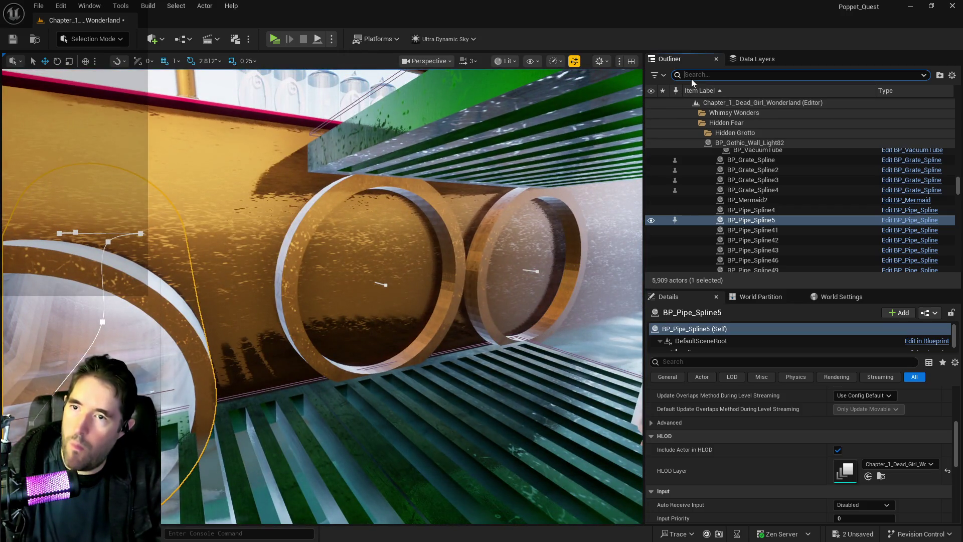
Step: Filter the Outliner by 'brush' and Alt-drag a Cylinder Brush copy into the right pipe
type("brush")
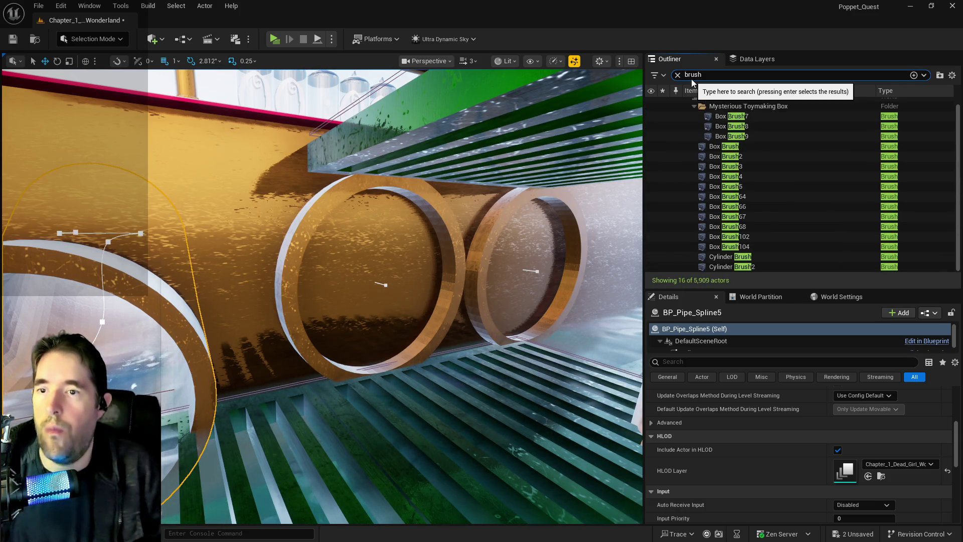
double_click(735, 262)
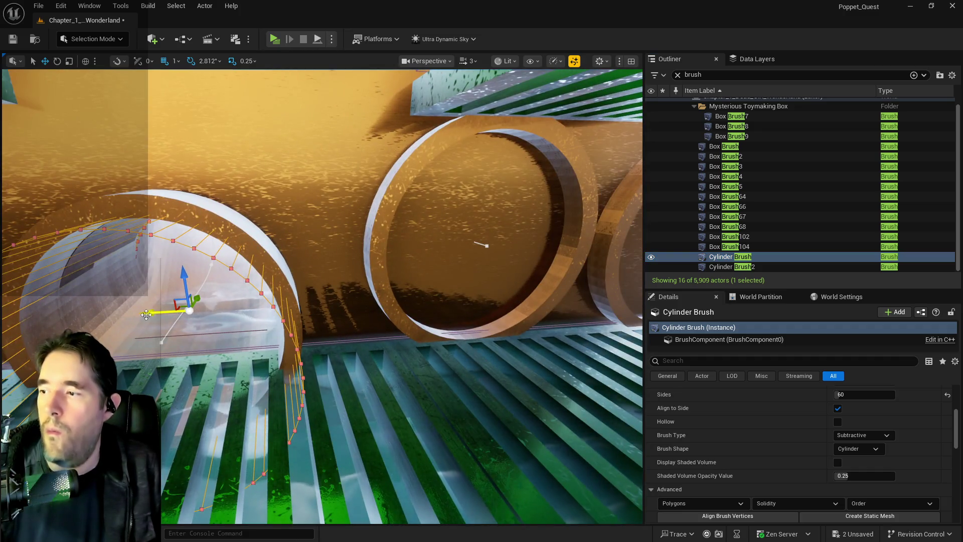
mouse_move(145, 315)
left_mouse_down("alt")
mouse_move(397, 301)
mouse_move(441, 311)
mouse_move(429, 327)
left_mouse_up("alt")
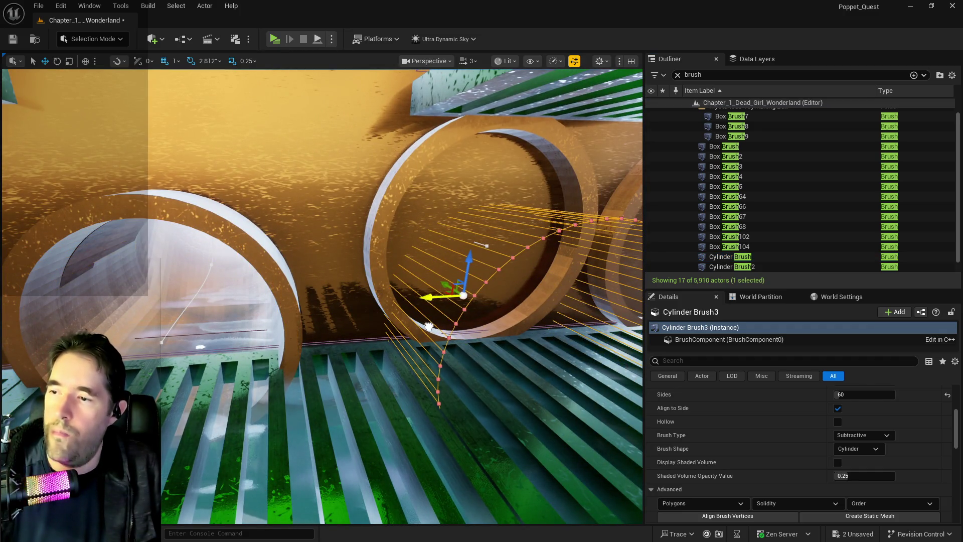
mouse_move(468, 260)
left_mouse_down()
mouse_move(465, 200)
mouse_move(475, 184)
left_mouse_up()
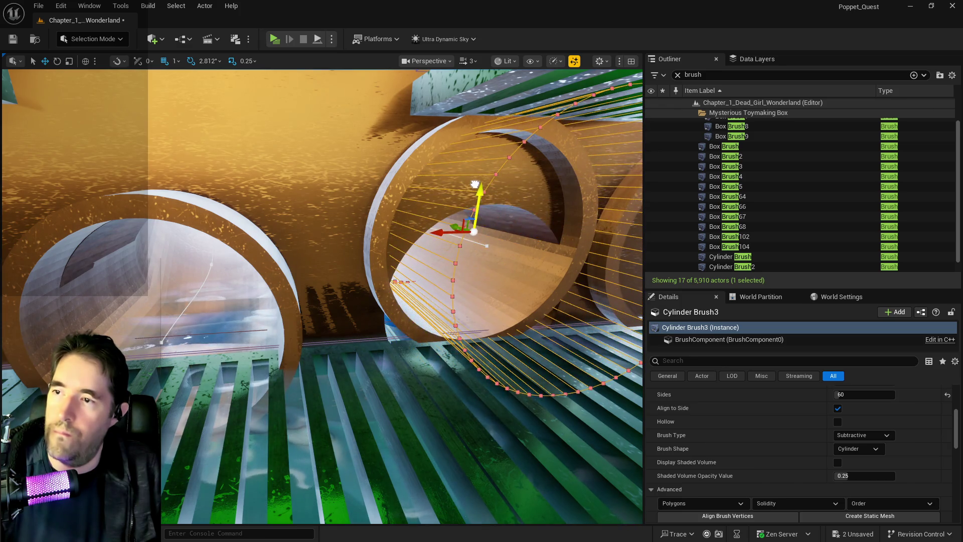
mouse_move(442, 233)
left_mouse_down()
mouse_move(429, 235)
mouse_move(392, 187)
mouse_move(333, 188)
mouse_move(297, 205)
left_mouse_up()
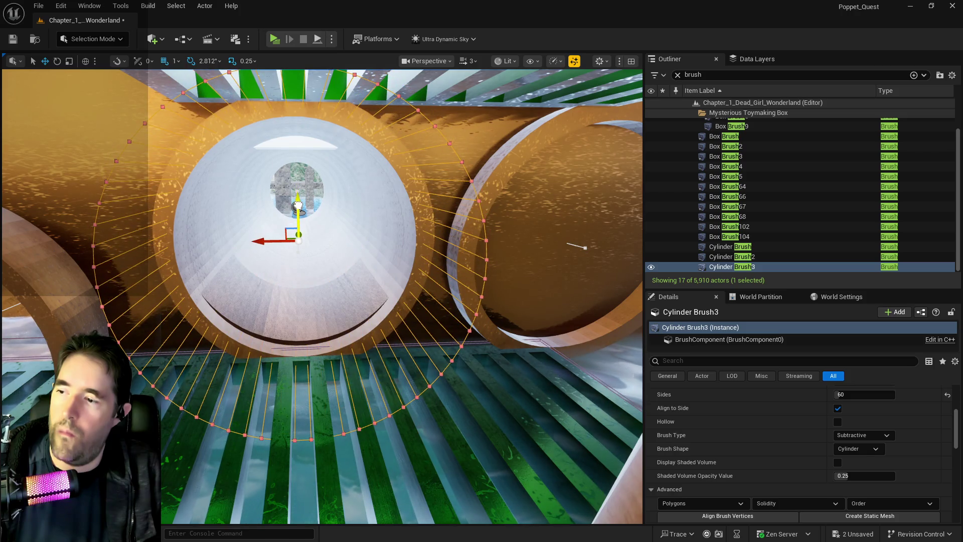
mouse_move(278, 240)
left_mouse_down()
mouse_move(449, 262)
mouse_move(423, 263)
left_mouse_up()
Step: Undo the stray brush moves and duplicate another cylinder brush into the next pipe
key("ctrl+z")
key("f")
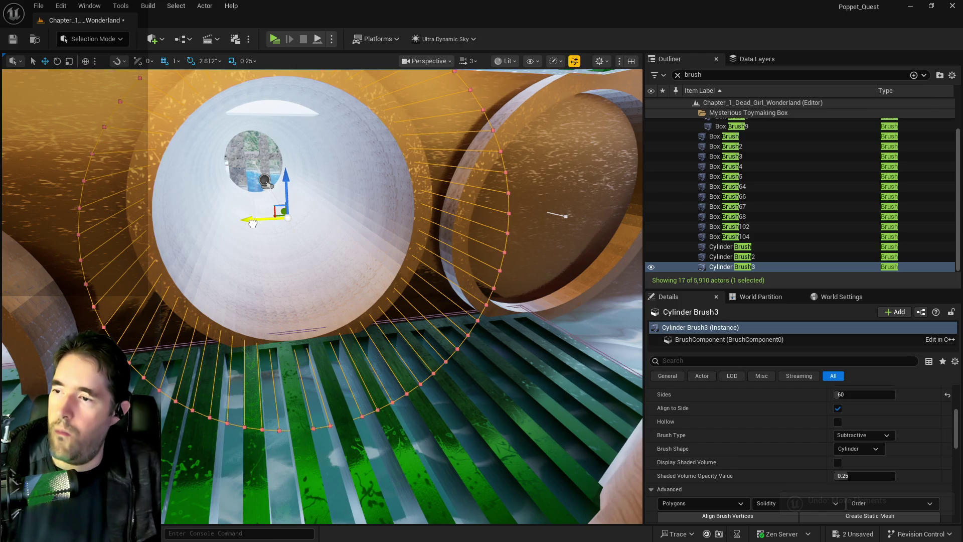
left_click_drag(266, 218, 495, 234, "alt")
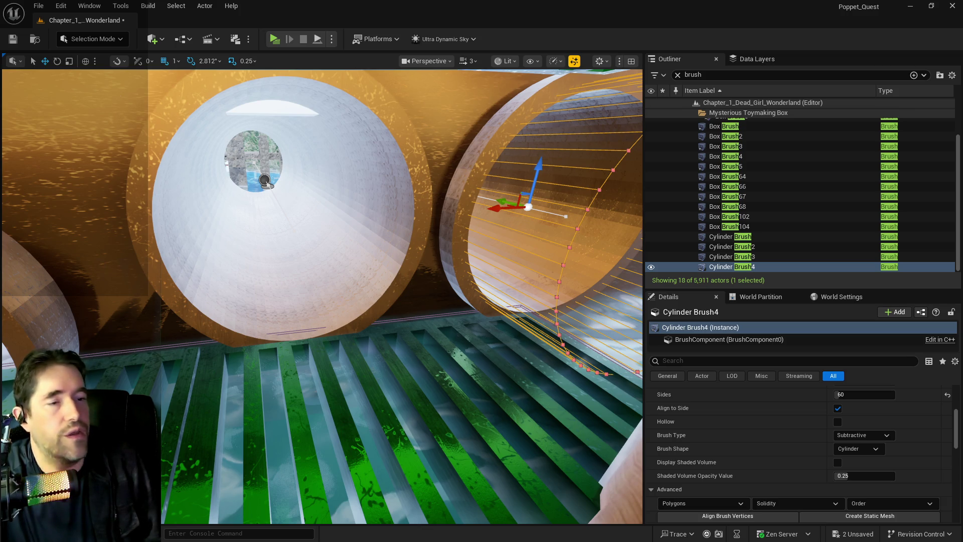
mouse_move(420, 276)
left_mouse_down()
mouse_move(426, 281)
mouse_move(381, 286)
mouse_move(357, 243)
mouse_move(394, 269)
mouse_move(386, 353)
mouse_move(372, 326)
left_mouse_up()
left_click(394, 268)
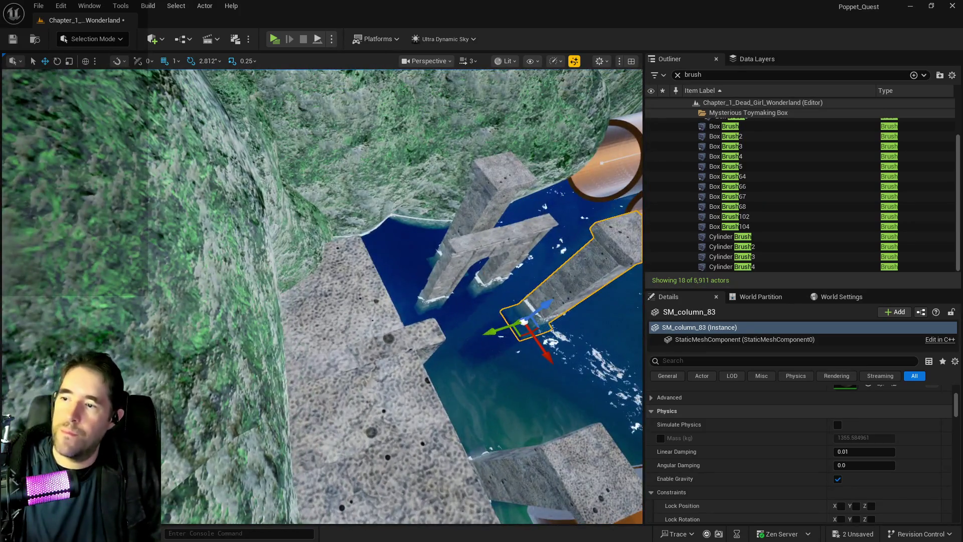
Step: Select the floor block and a stone pillar and slide them to the right
left_click(276, 360)
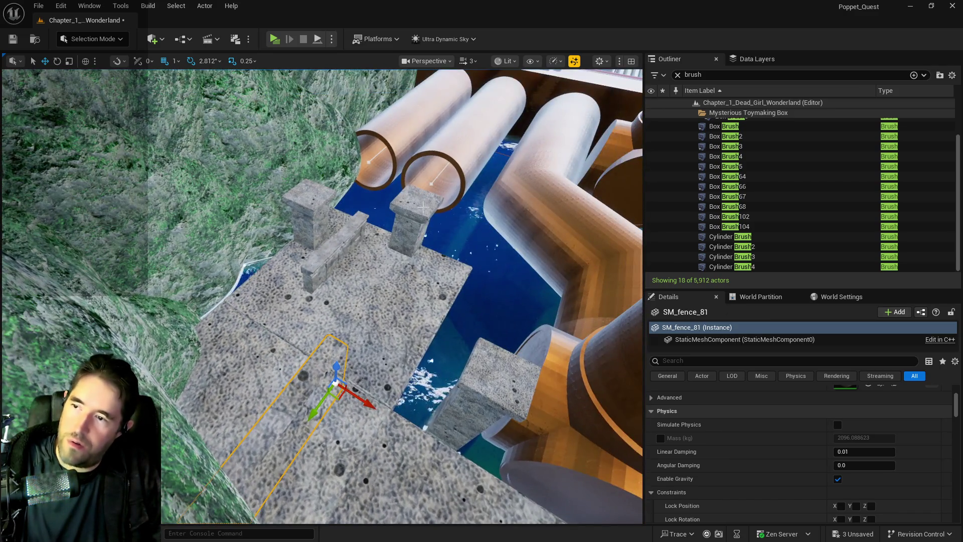
left_click(378, 220, "ctrl")
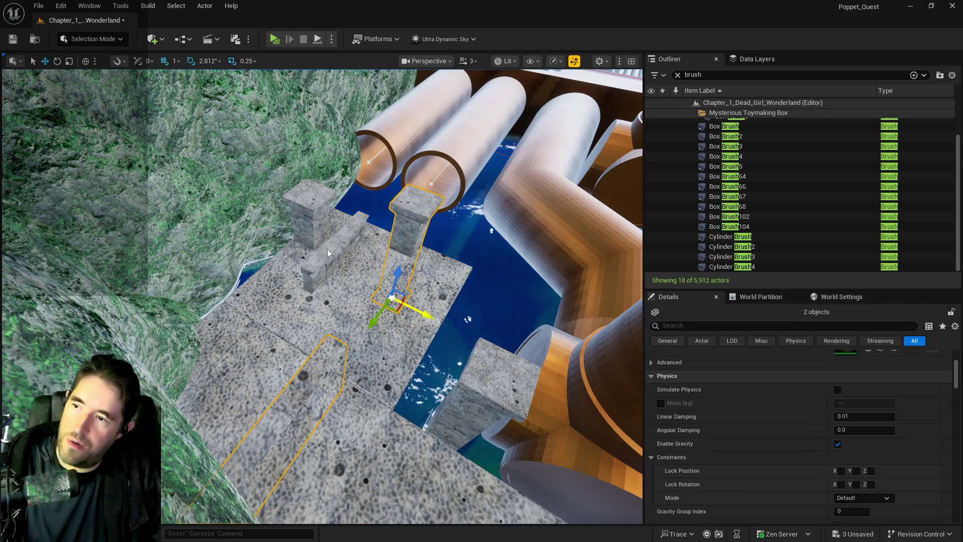
mouse_move(341, 300)
left_mouse_down()
mouse_move(236, 259)
mouse_move(86, 171)
mouse_move(557, 451)
mouse_move(186, 191)
mouse_move(448, 308)
mouse_move(441, 331)
mouse_move(447, 301)
left_mouse_up()
mouse_move(337, 325)
left_mouse_down()
mouse_move(437, 342)
mouse_move(407, 345)
mouse_move(490, 344)
mouse_move(465, 339)
mouse_move(358, 234)
left_mouse_up()
Step: Lower SM_fence_81 onto the fence row, move SM_bridge_column_9 up-left, and save the level
left_click(383, 273)
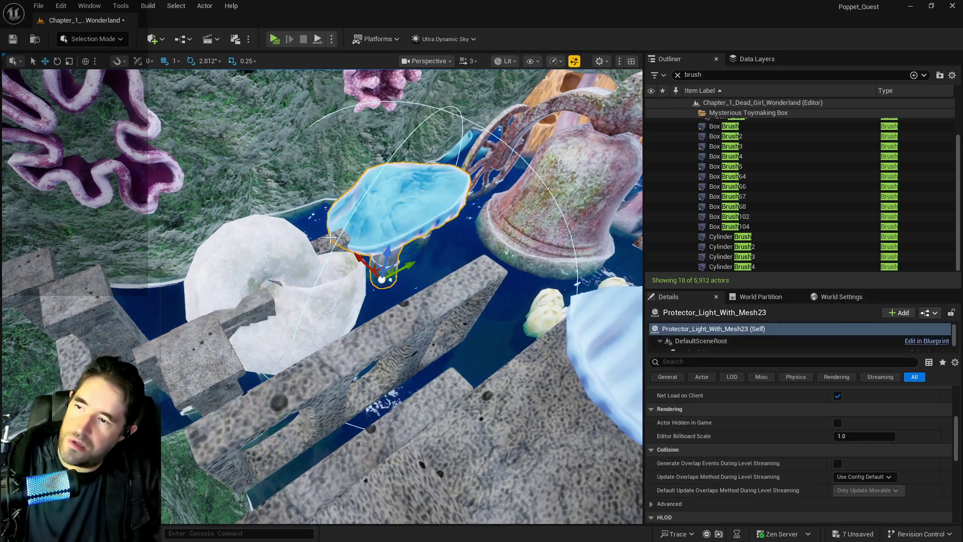
left_click(266, 294)
left_click_drag(266, 295, 329, 335)
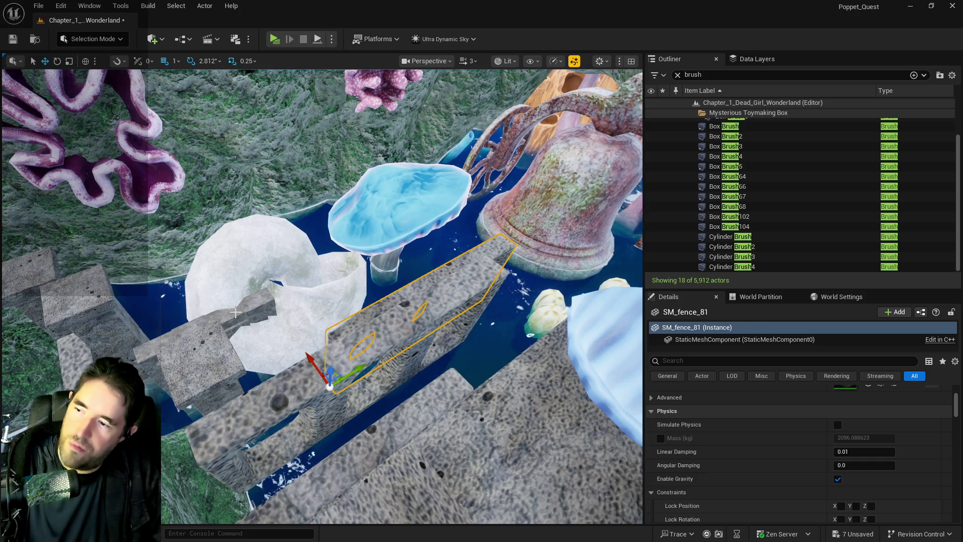
left_click(269, 349)
left_click_drag(269, 348, 250, 286)
key("ctrl+s")
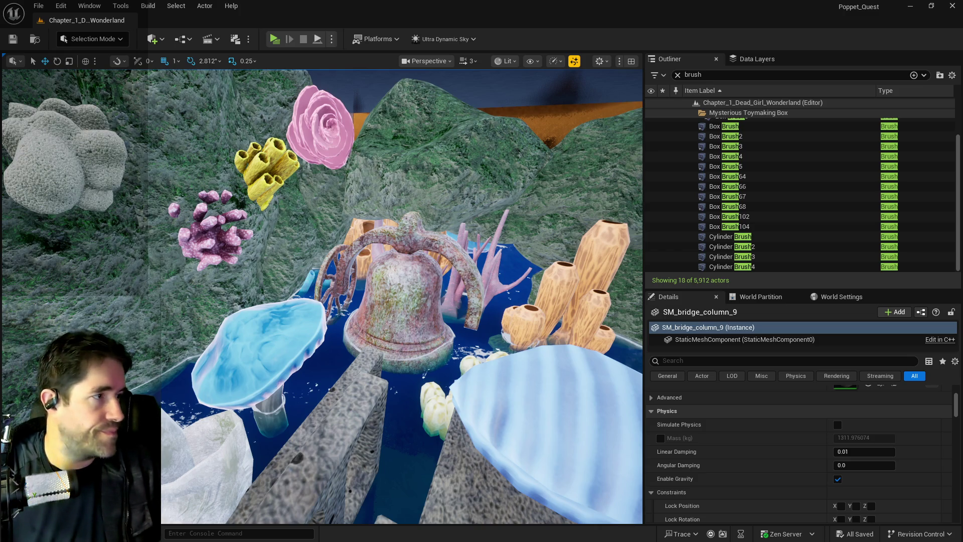
Step: Alt-drag a copy of the floor block beside the pipes to the right
key("f")
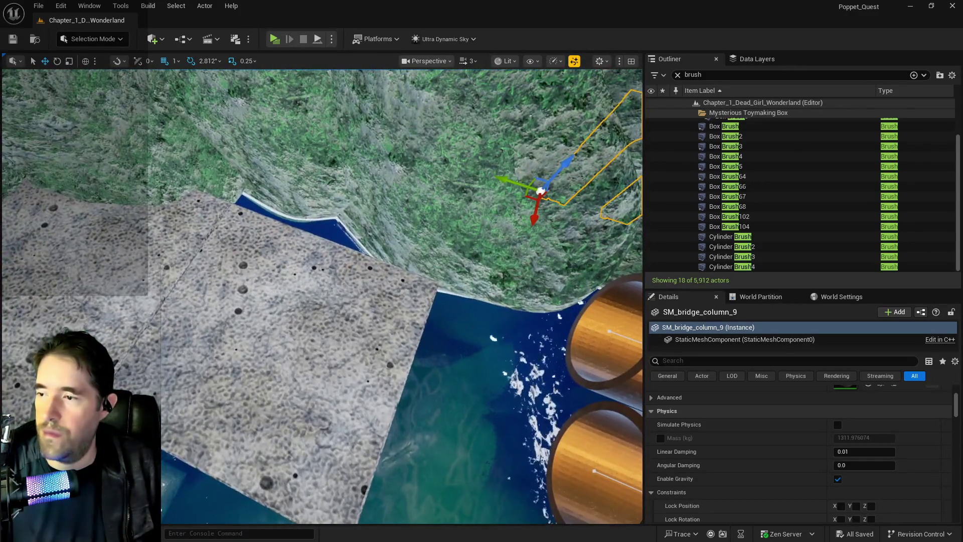
left_click(311, 352)
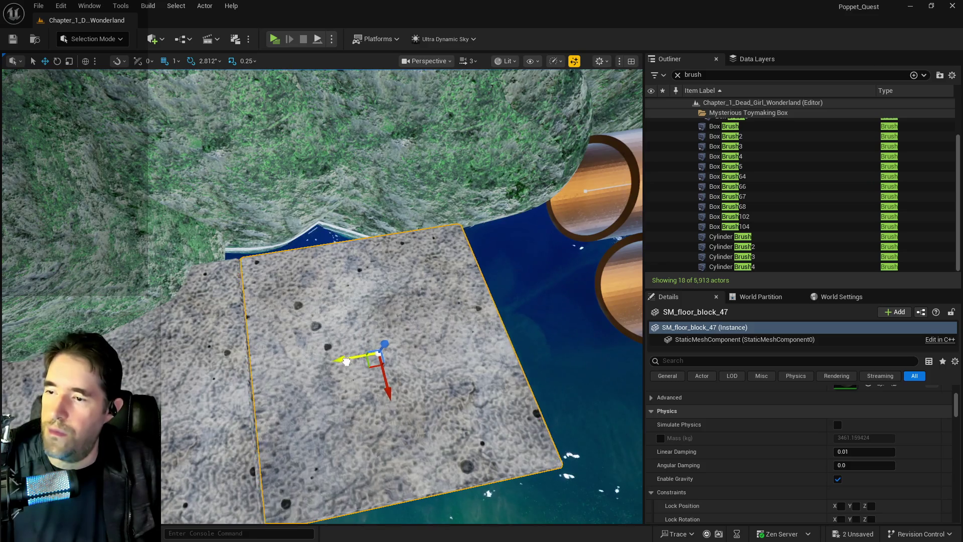
mouse_move(558, 348)
left_mouse_down()
mouse_move(608, 337)
mouse_move(593, 343)
mouse_move(561, 326)
left_mouse_up()
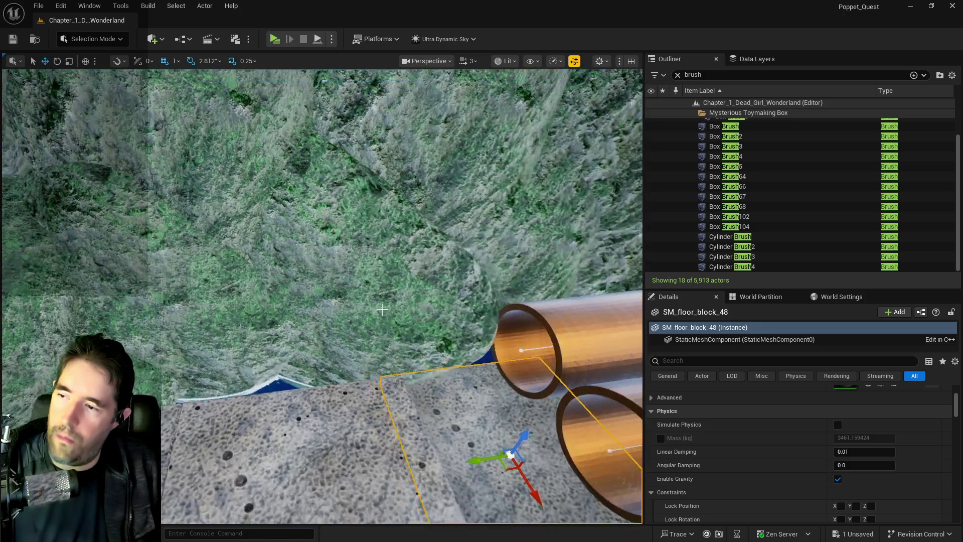
Step: Shift SM_Rock168 up-left, then look over the coral area and frame the pool
left_click(364, 282)
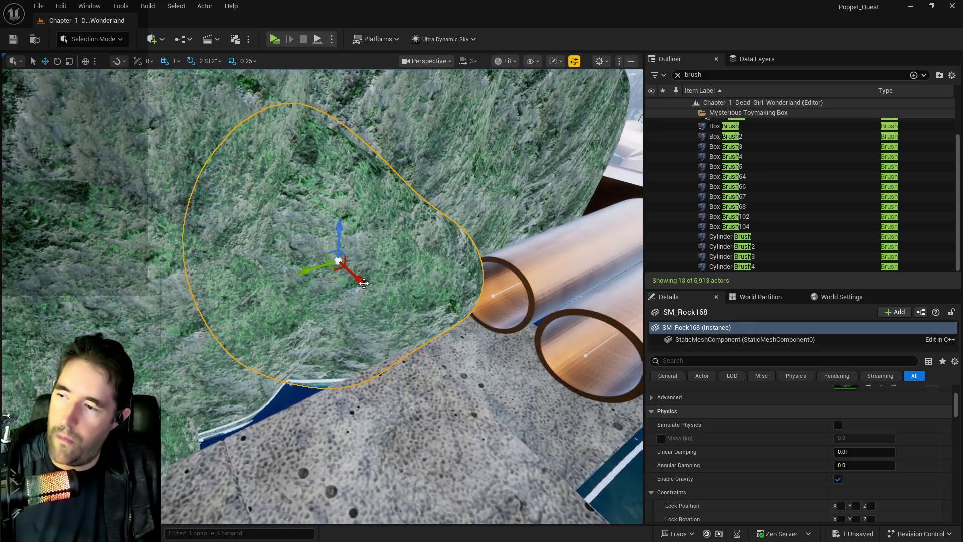
mouse_move(364, 283)
left_mouse_down()
mouse_move(337, 256)
mouse_move(356, 259)
left_mouse_up()
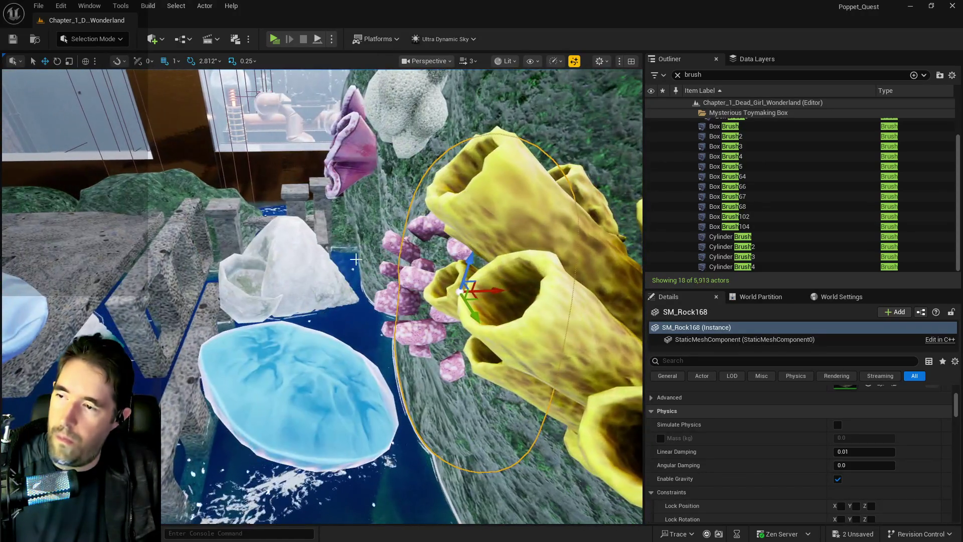
left_click(410, 275)
left_click_drag(497, 285, 525, 289)
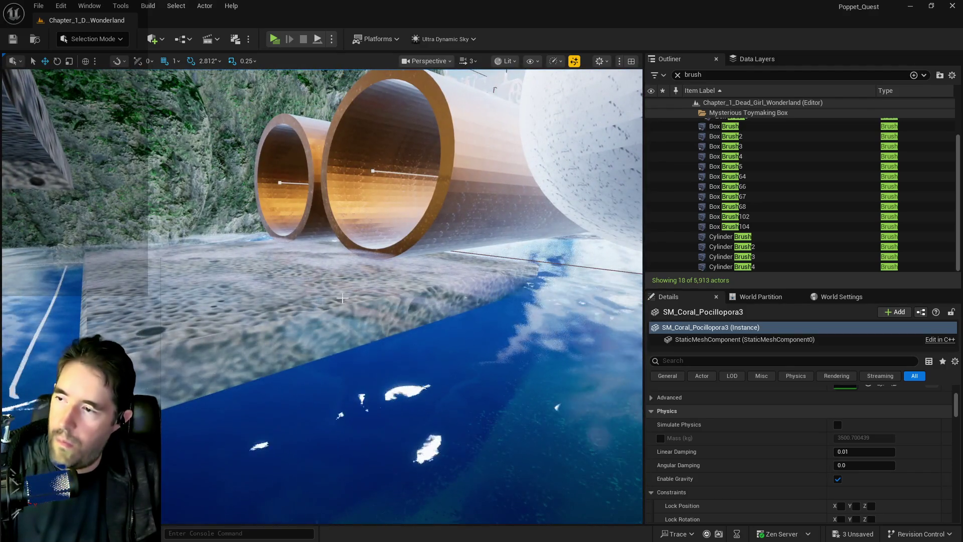
left_click(342, 298)
key("f")
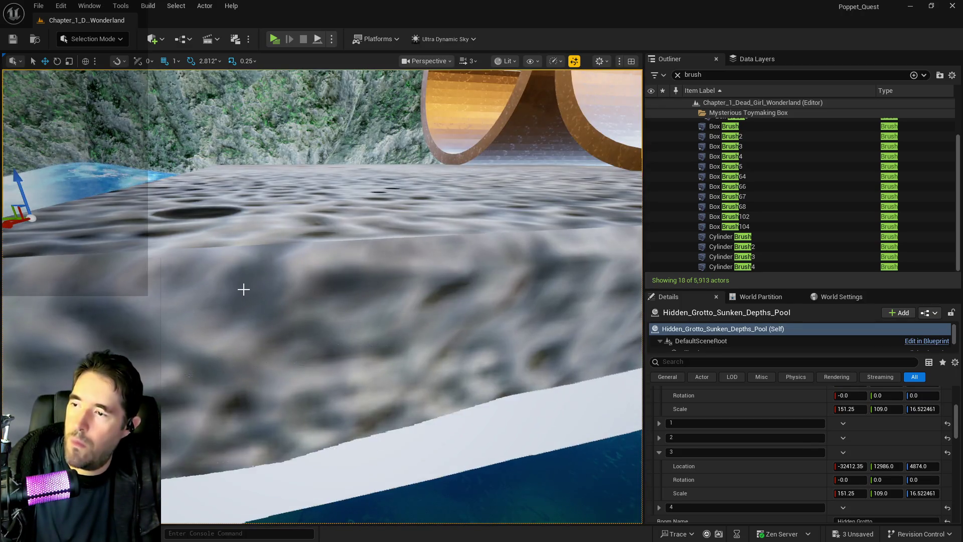
Step: Raise the new floor block slightly on Z and launch a Play preview
left_click(243, 290)
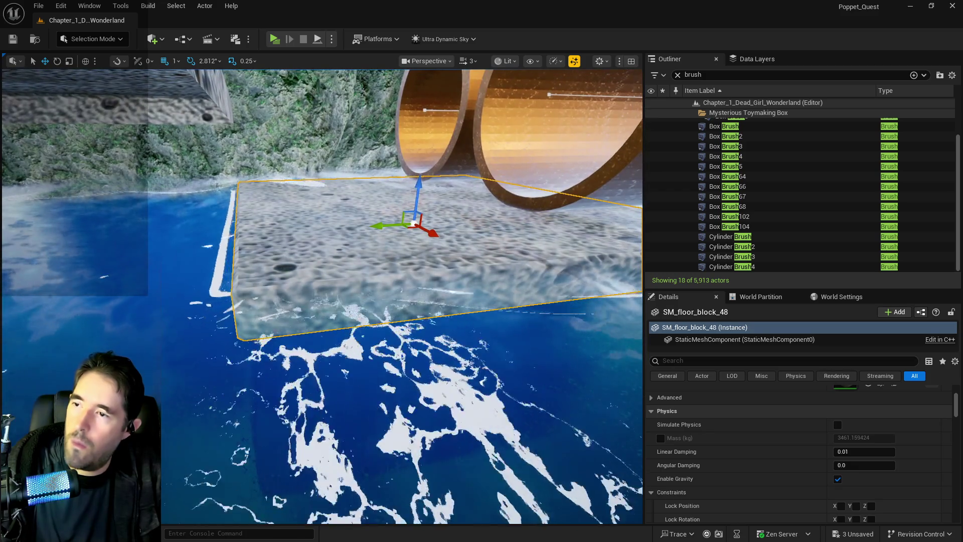
left_click_drag(419, 186, 418, 181)
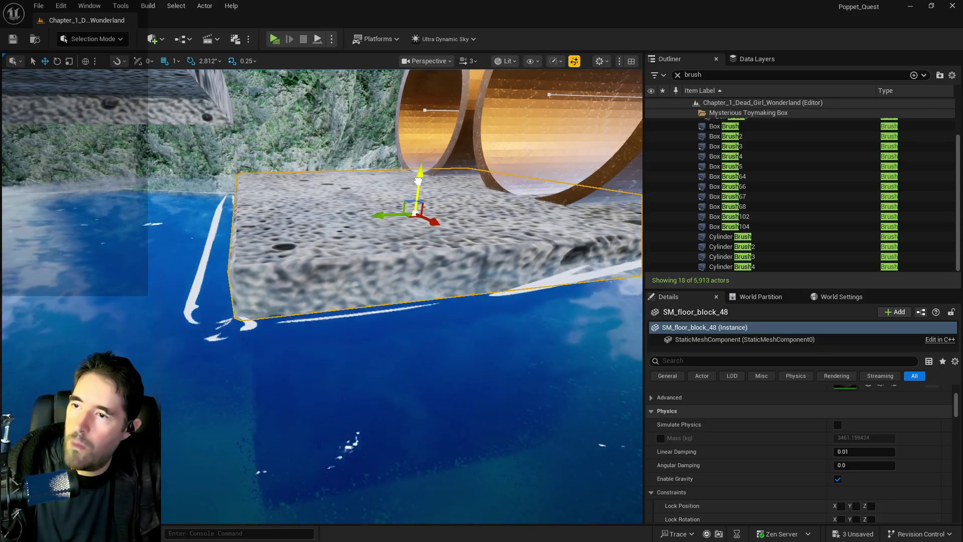
key("w")
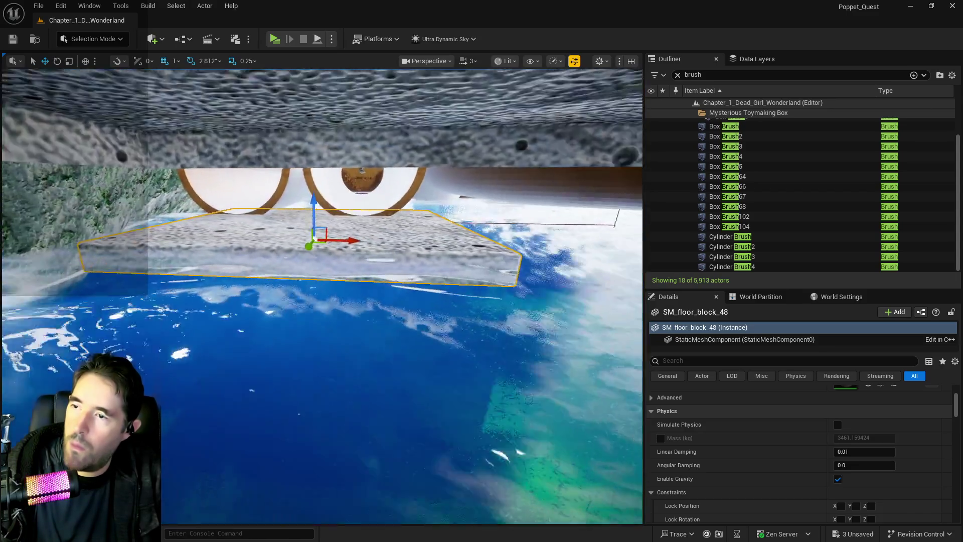
key("f")
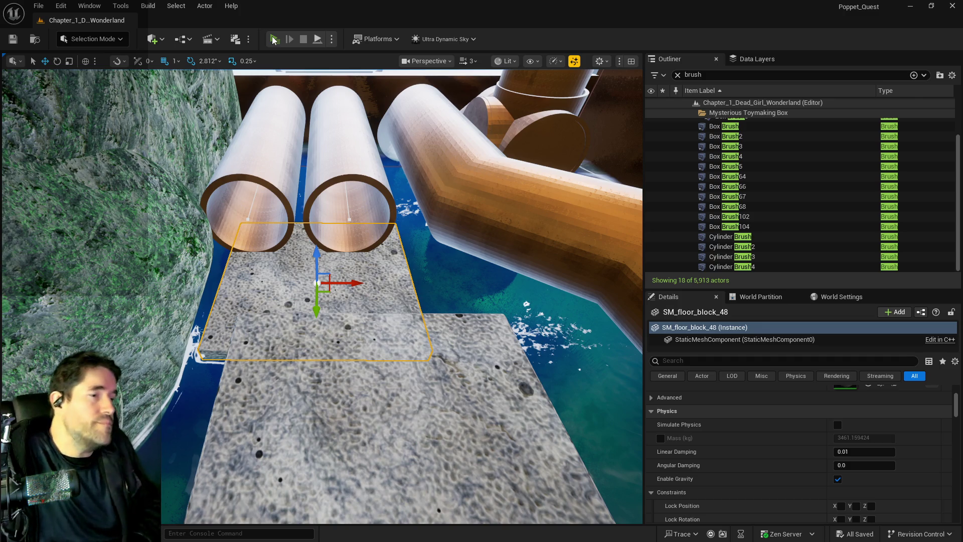
left_click(274, 40)
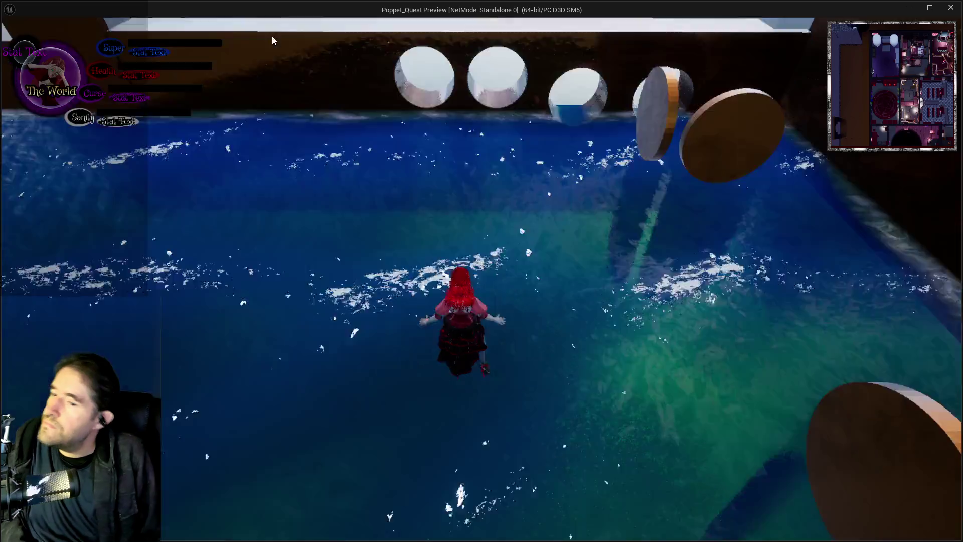
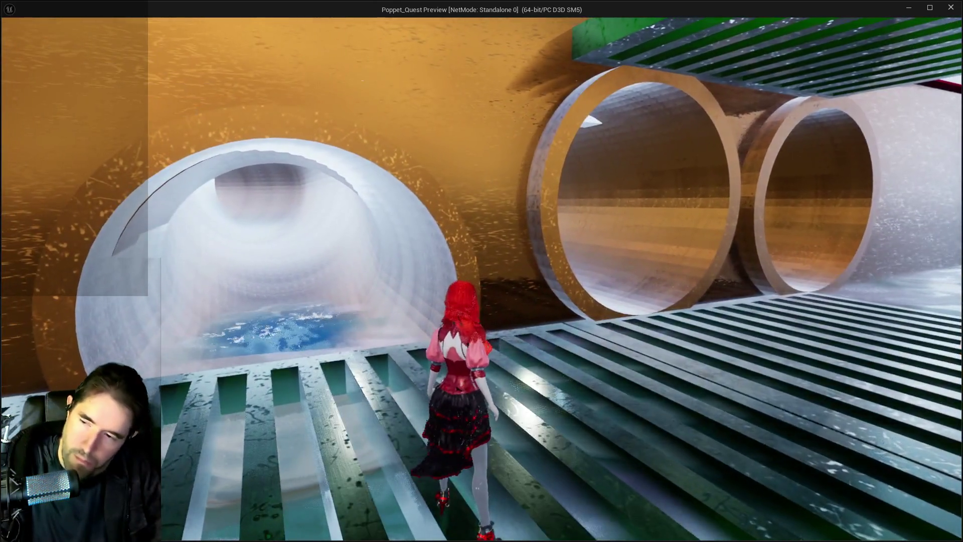
Step: Run the character up the green stairs, then leap over the railing and glide along the wall
key("Tab")
key("Tab")
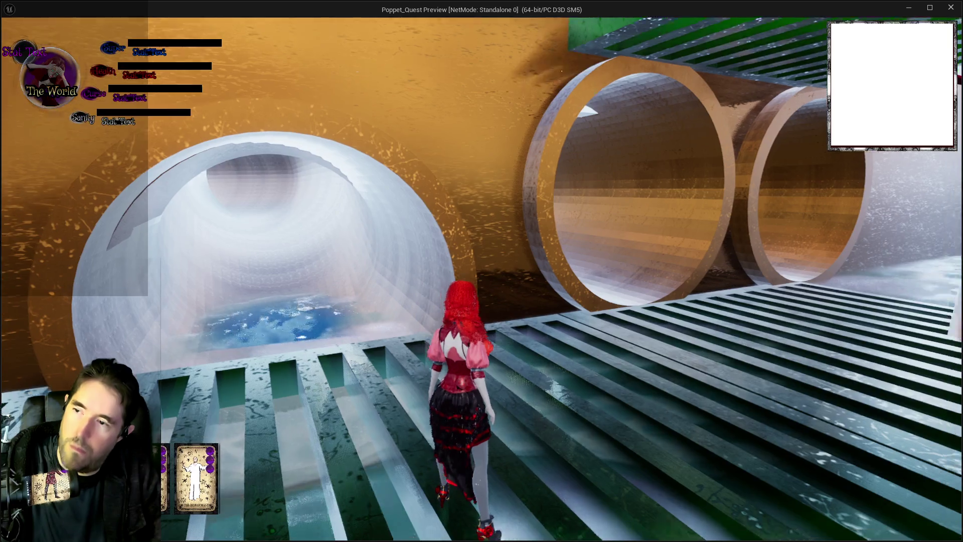
key("space")
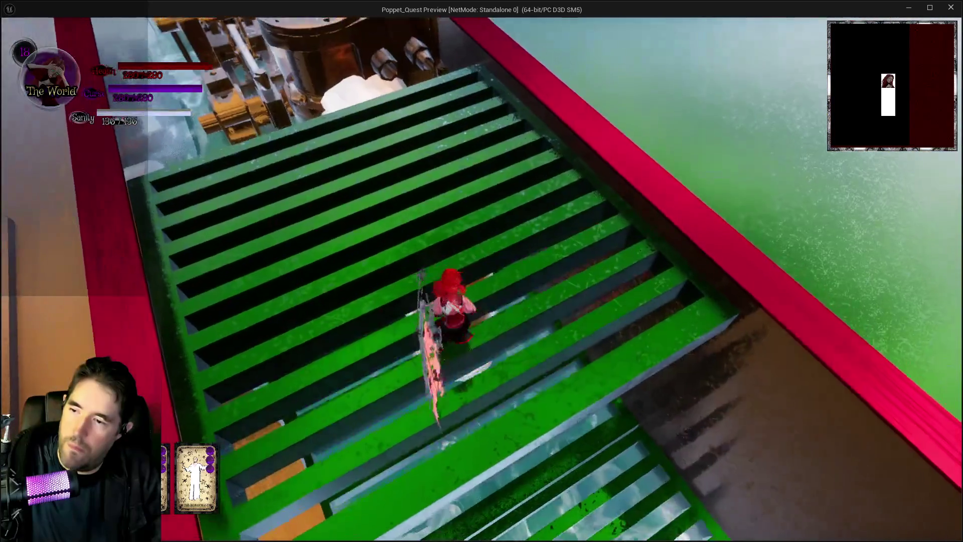
key("w")
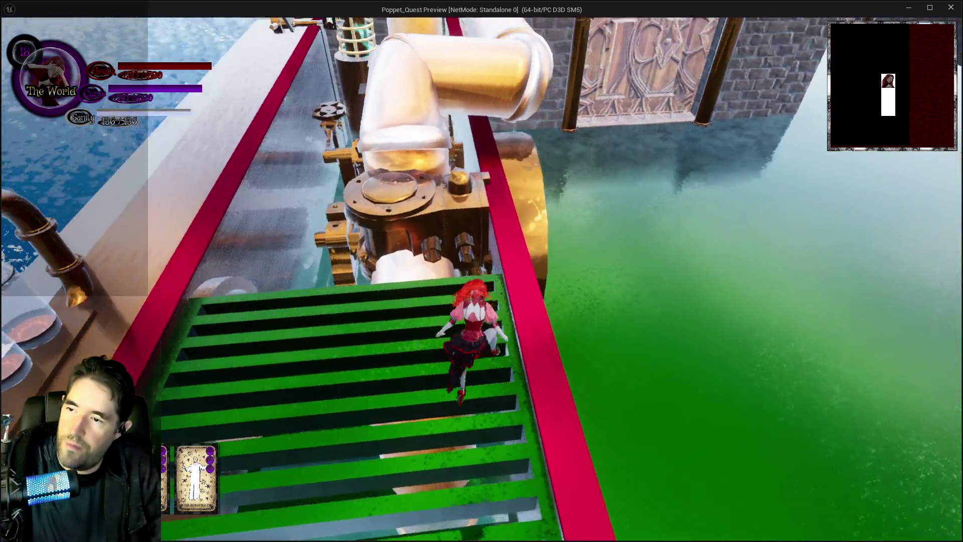
key("space")
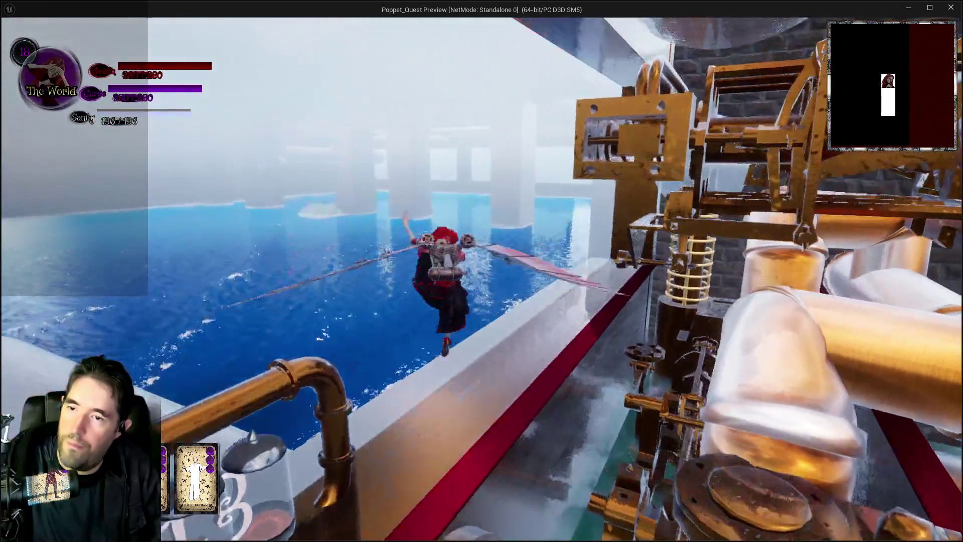
Step: Land on the ledge and run along it onto the grated walkway in the machinery room
key("w")
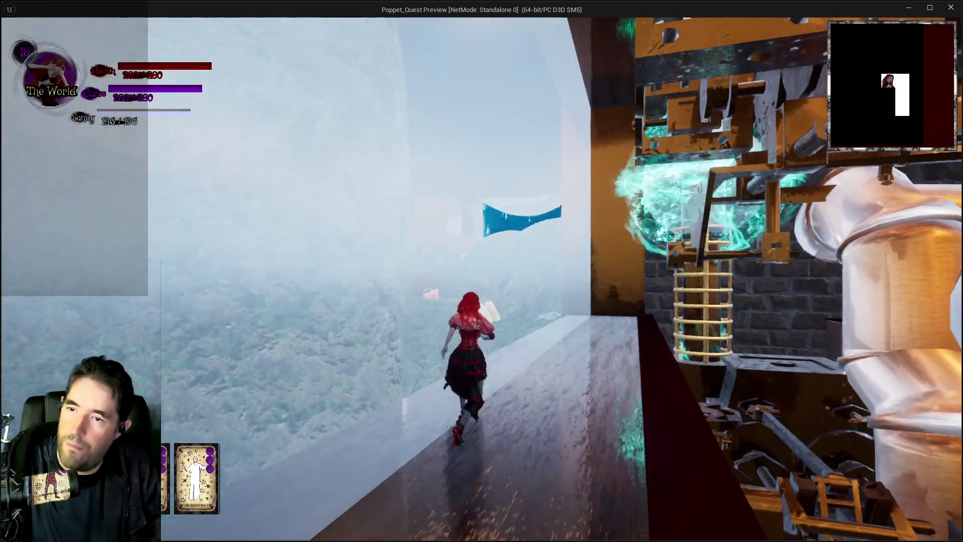
key("w")
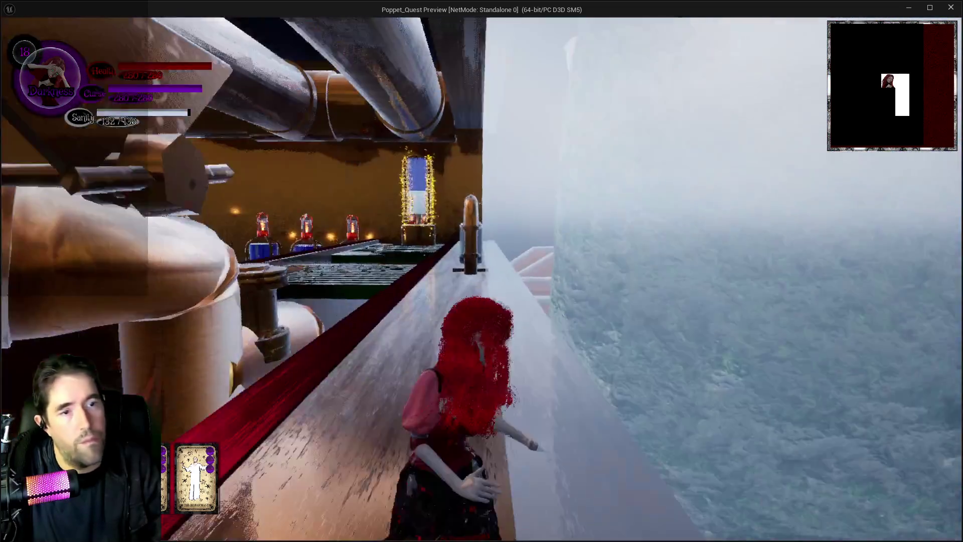
key("w")
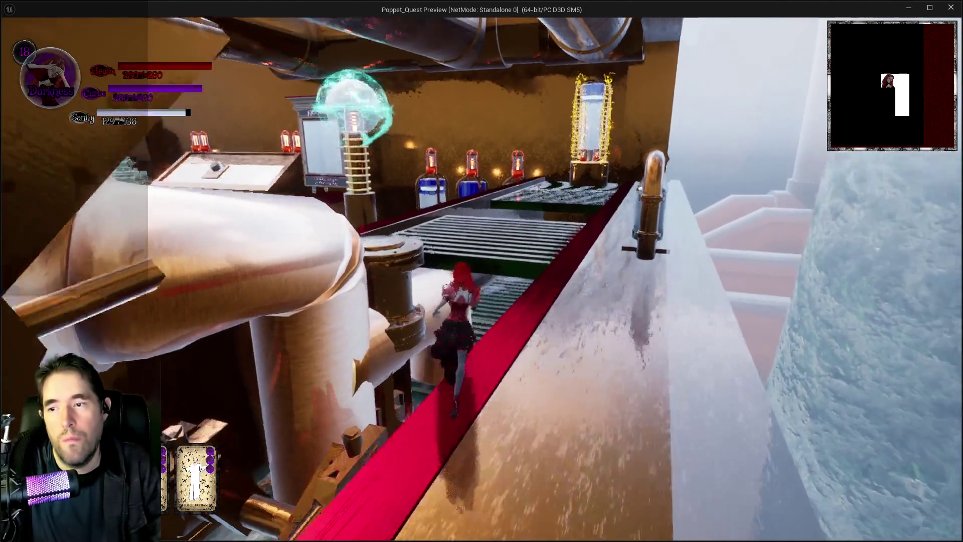